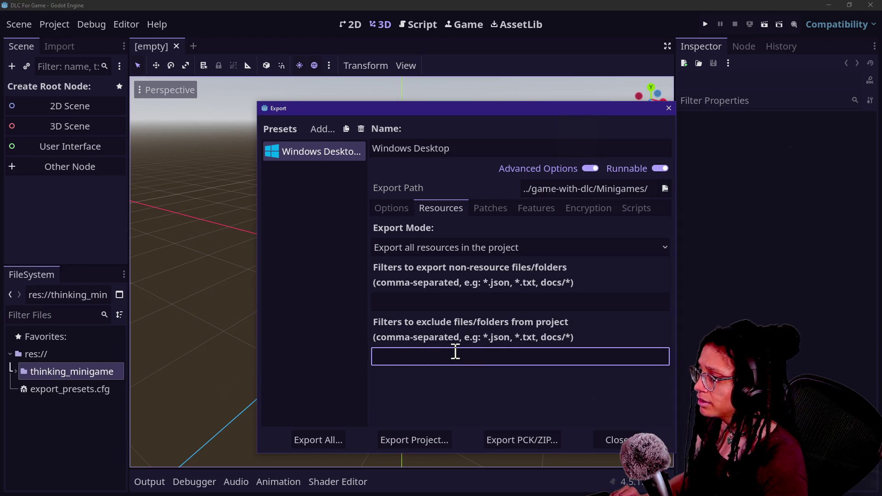
Step: Enter *.cfg as the Resources exclude filter for the Windows Desktop preset
type("*.cfg")
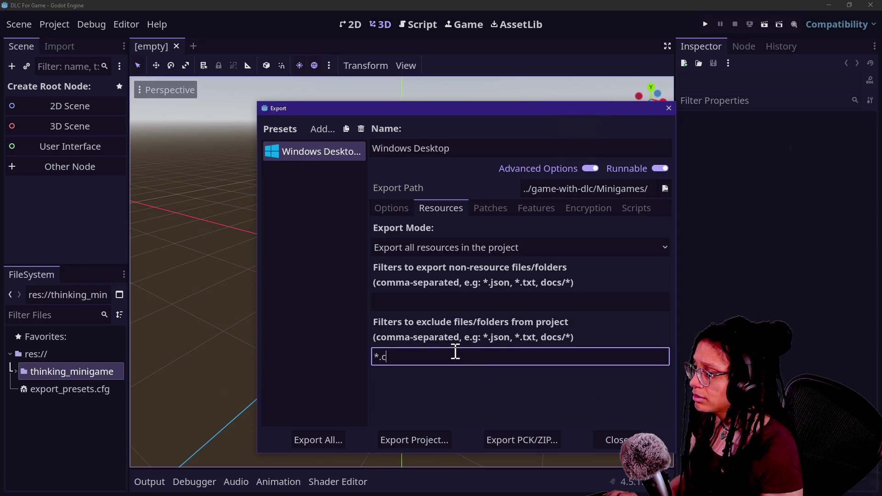
left_click(356, 230)
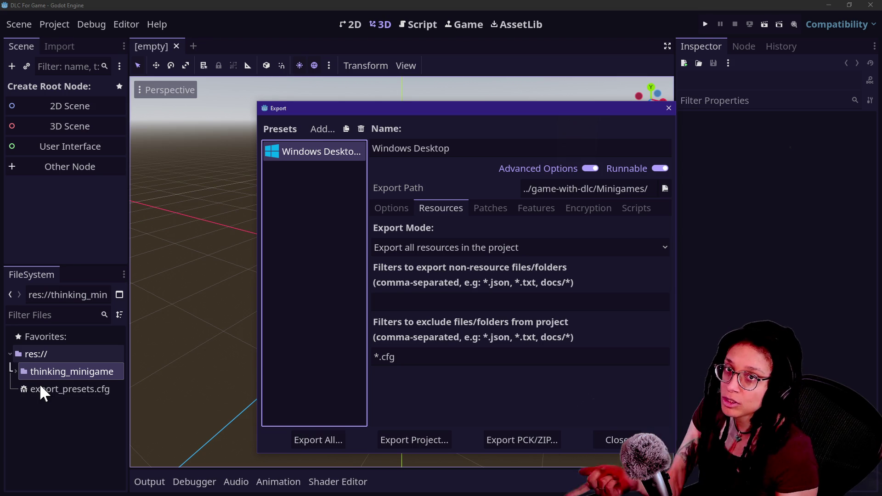
Step: Export the project as DLC For Game.exe, overwrite the existing build, and close export settings
left_click(442, 442)
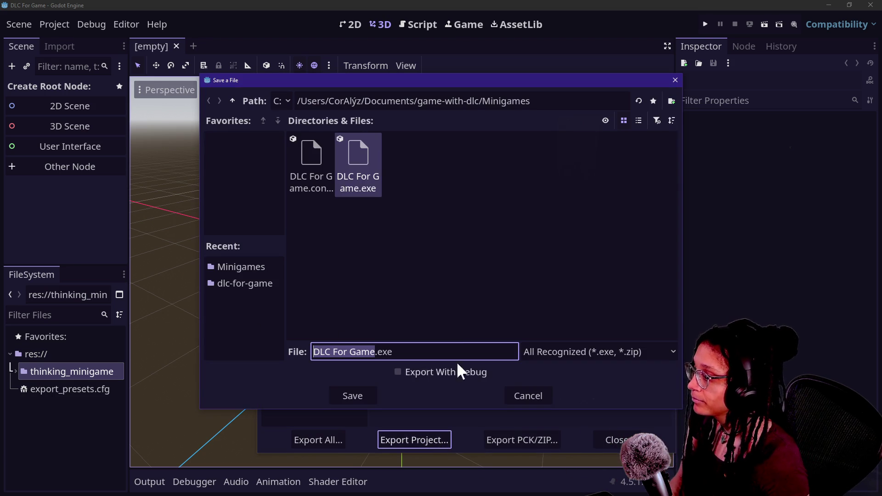
left_click(352, 399)
left_click(361, 261)
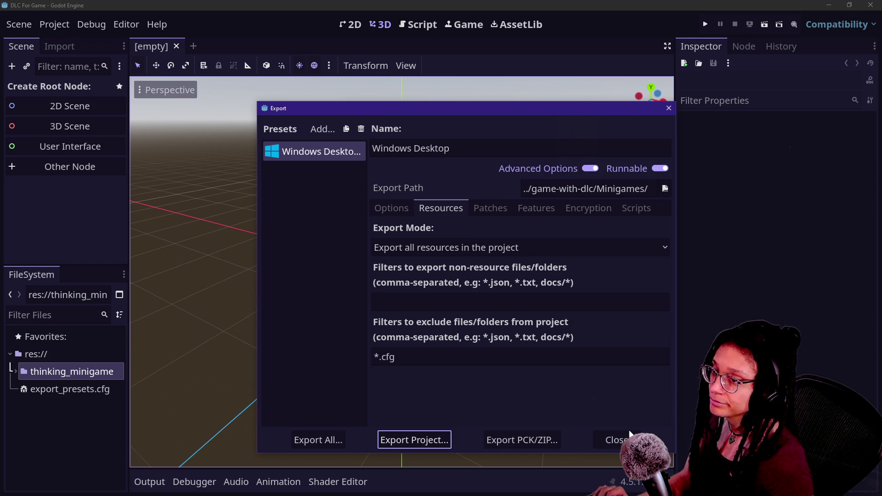
left_click(621, 438)
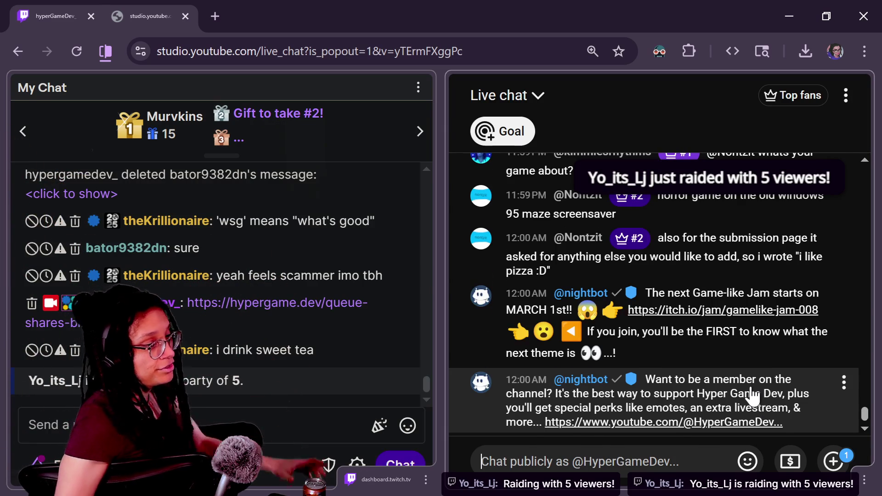
Step: Scroll back through the raid messages in live chat, then return to Godot and run the project
scroll(753, 396, "up", 3)
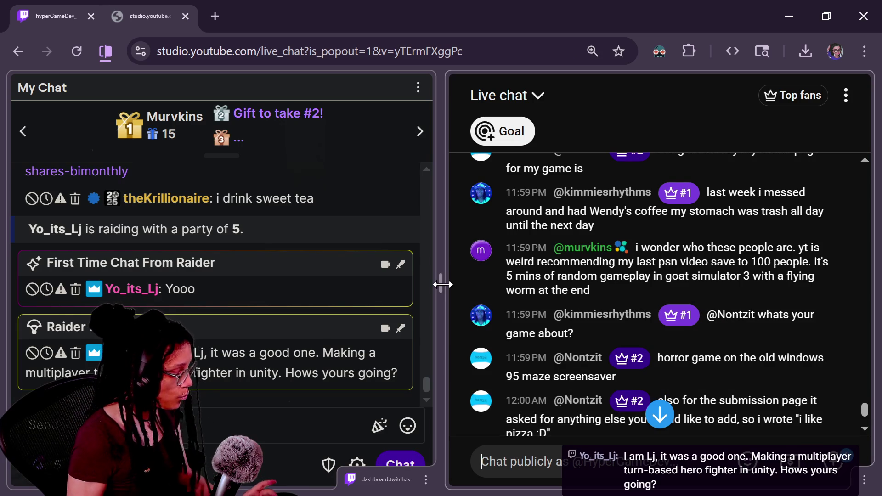
mouse_move(471, 271)
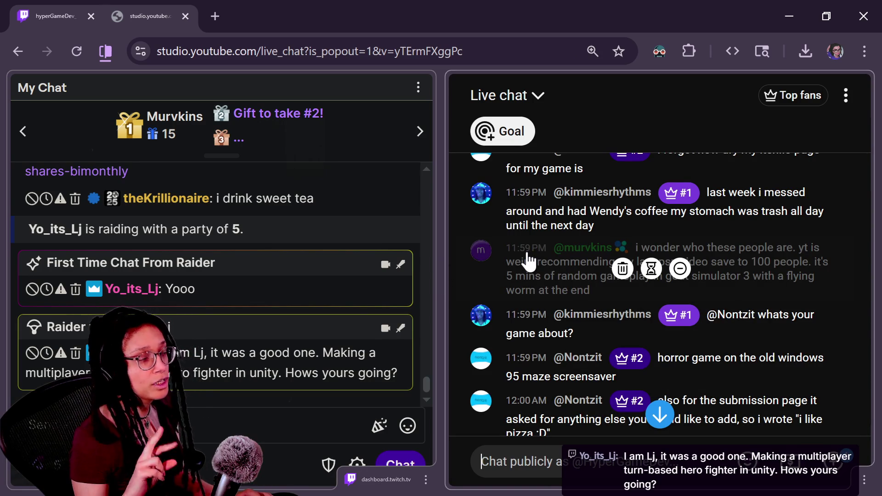
key("alt+Tab")
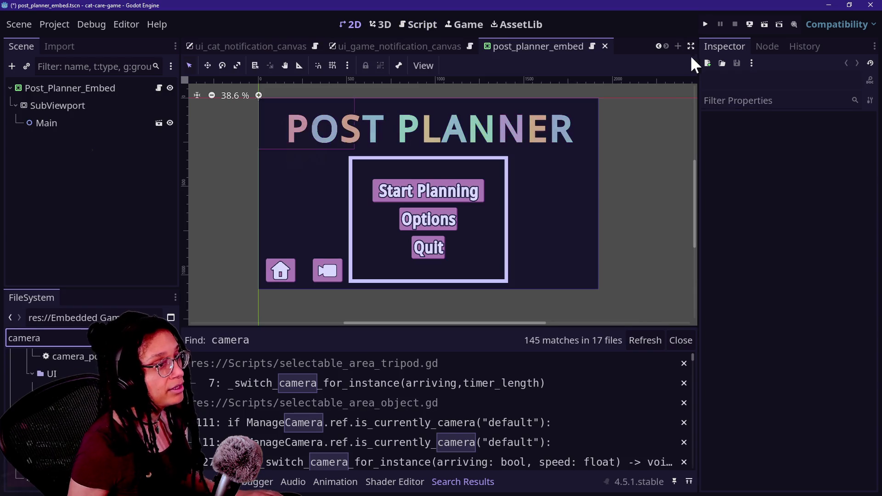
left_click(704, 27)
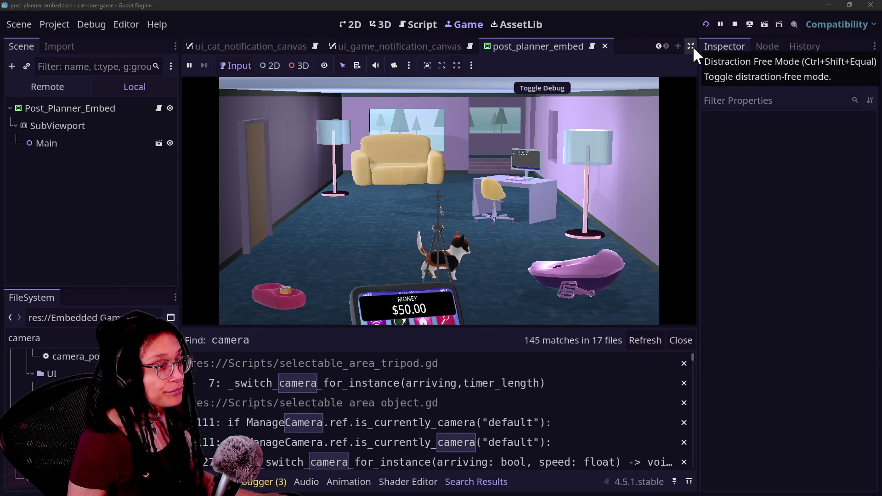
Step: Expand the running game, hide the log panel, and check the litter box and couch close-ups
left_click(691, 46)
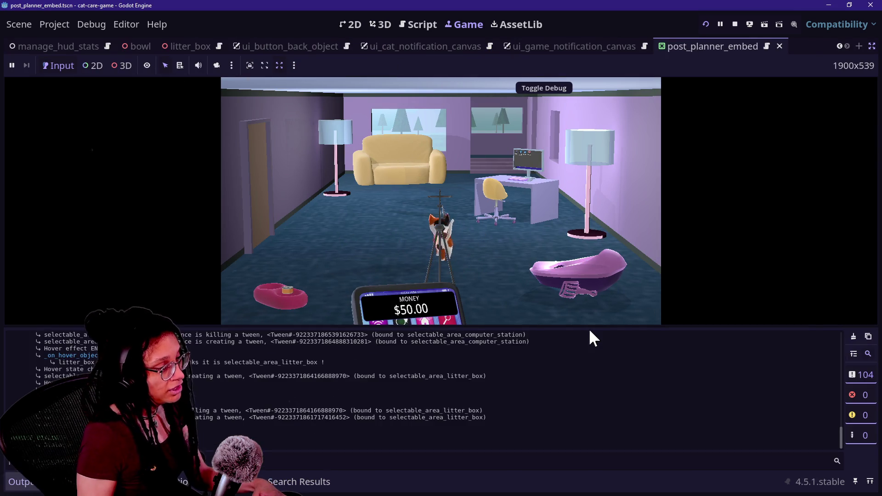
left_click(619, 296)
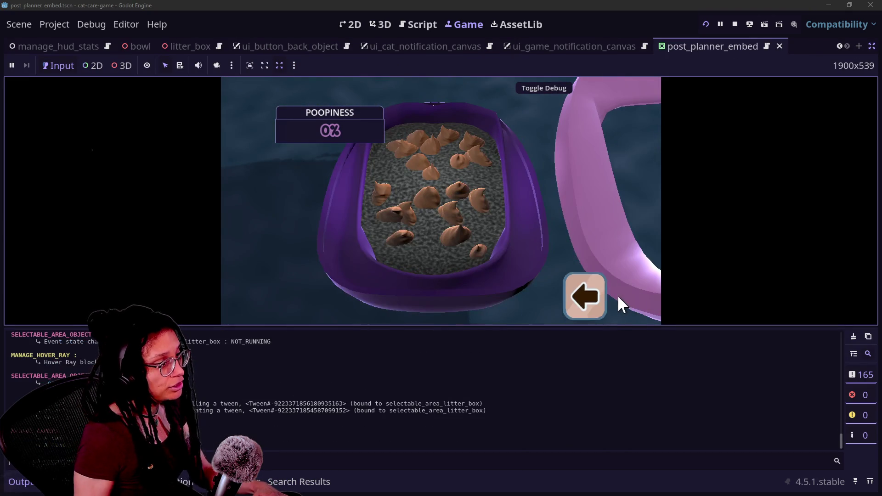
left_click(596, 294)
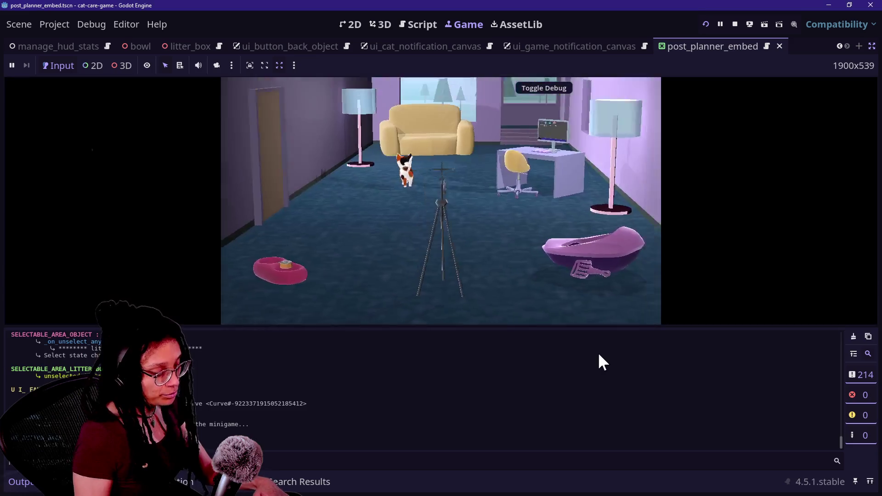
key("ctrl+j")
left_click(406, 224)
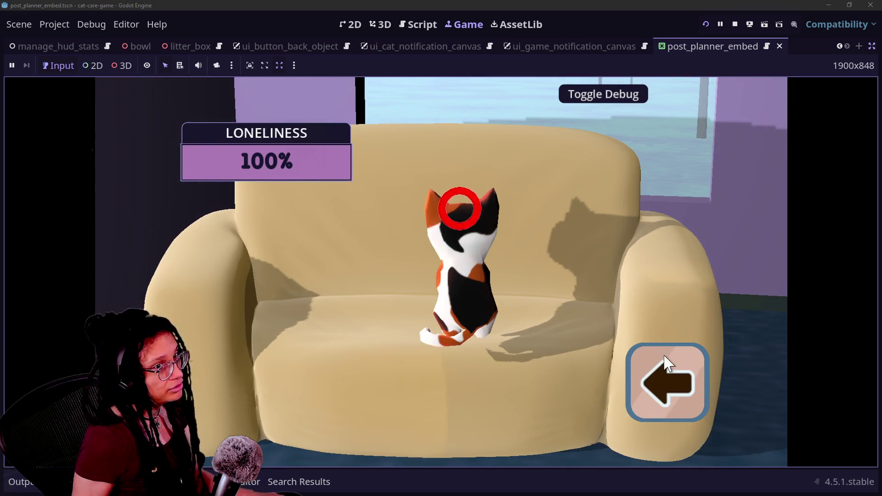
left_click(668, 363)
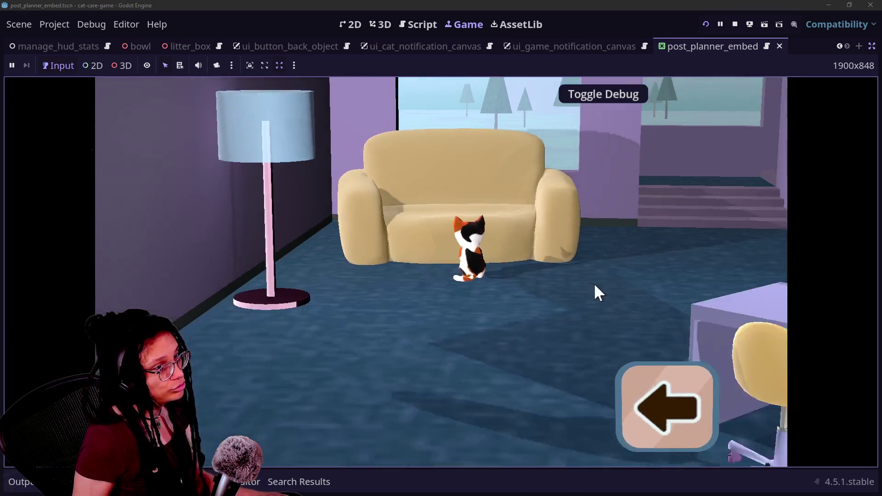
Step: Check the tripod and food bowl close-ups, then zoom to the computer and move the Post Planner icon lower
left_click(460, 300)
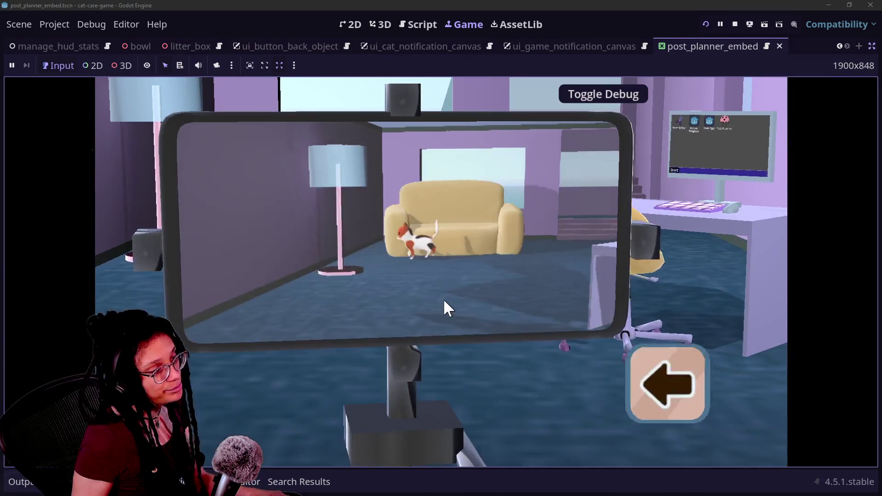
left_click(633, 359)
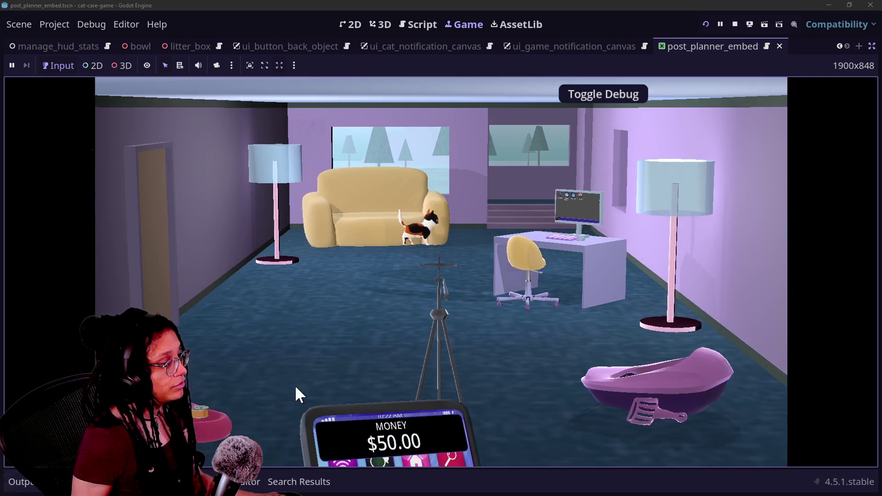
left_click(263, 394)
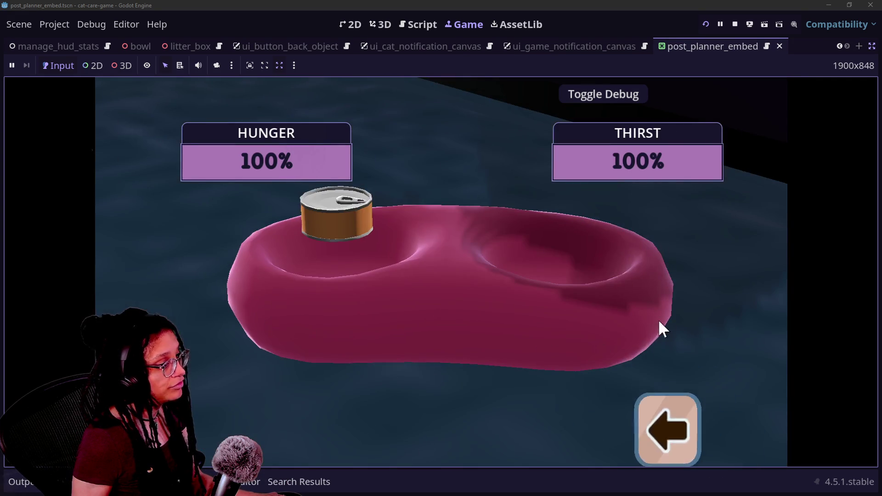
left_click(663, 370)
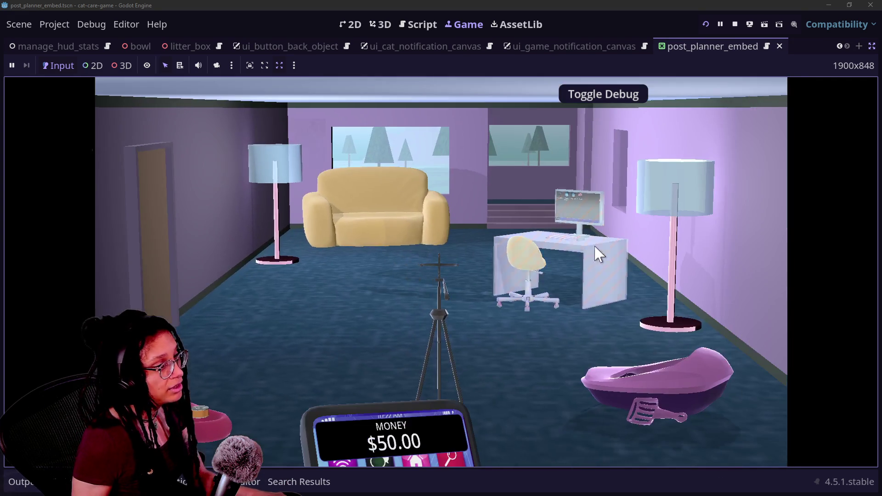
left_click(598, 254)
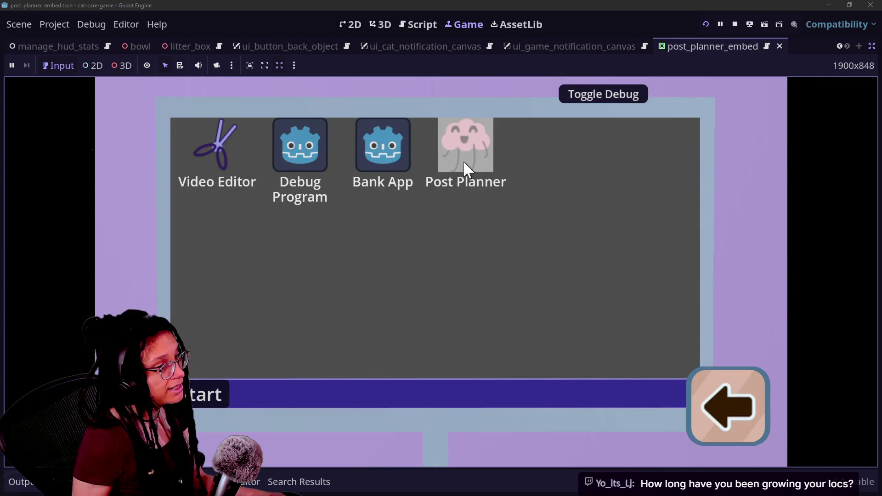
left_click_drag(464, 165, 481, 228)
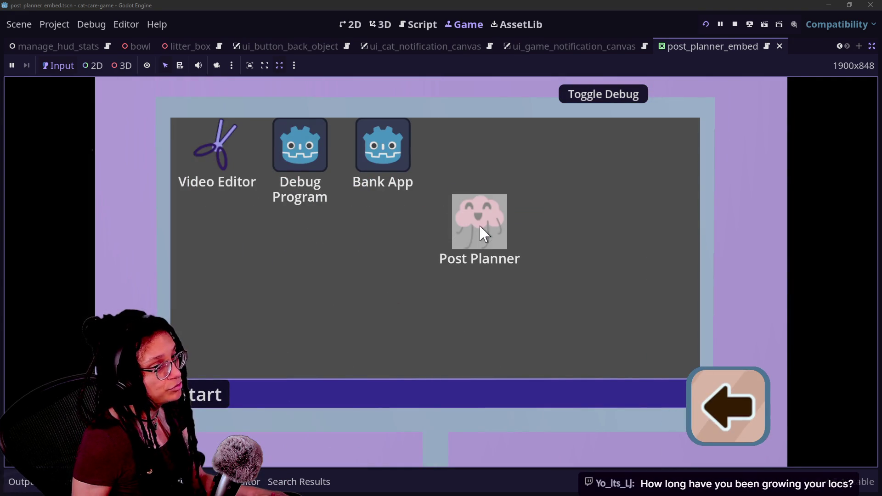
Step: Launch Post Planner, start a Catstagram post, move the pink character right, then close the app
double_click(504, 235)
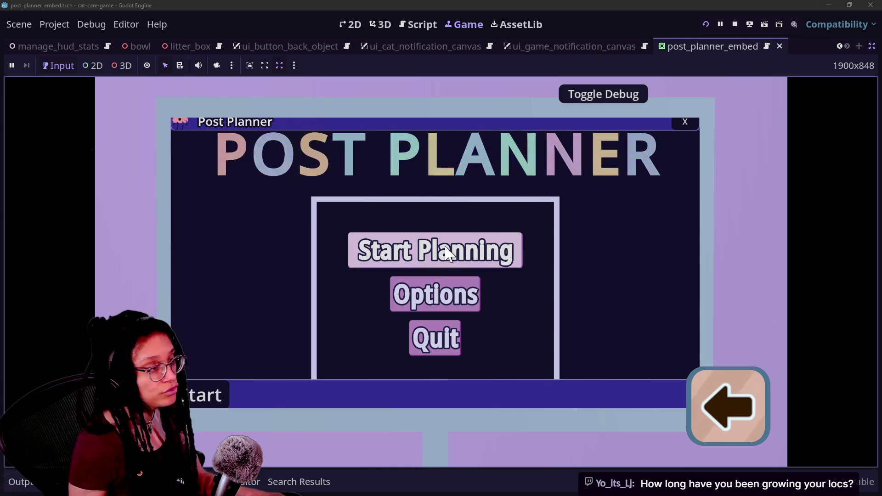
left_click(435, 251)
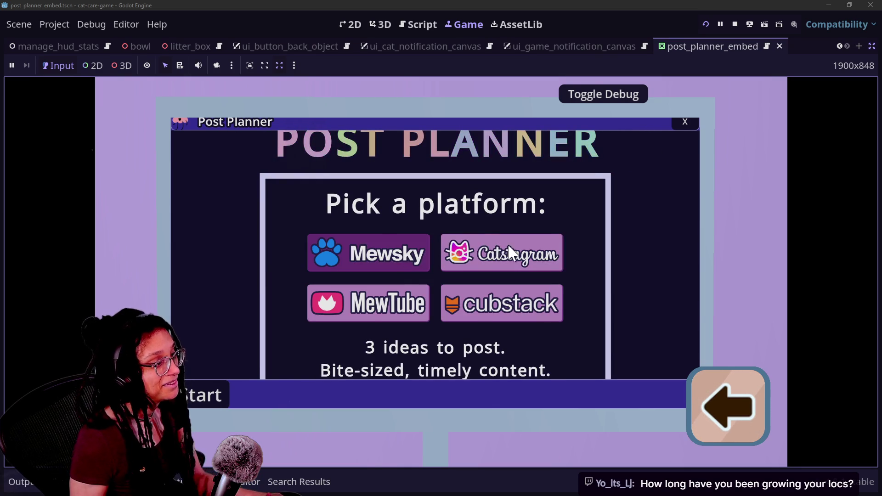
left_click(506, 245)
key("Right")
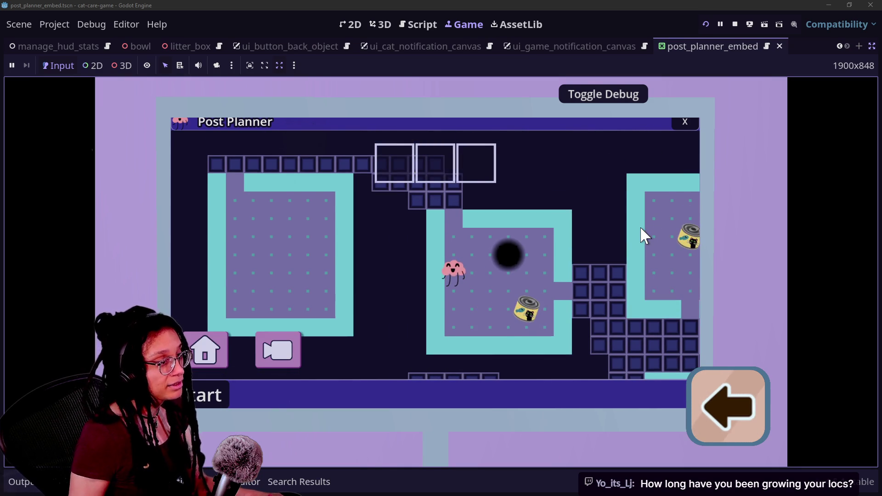
key("Right")
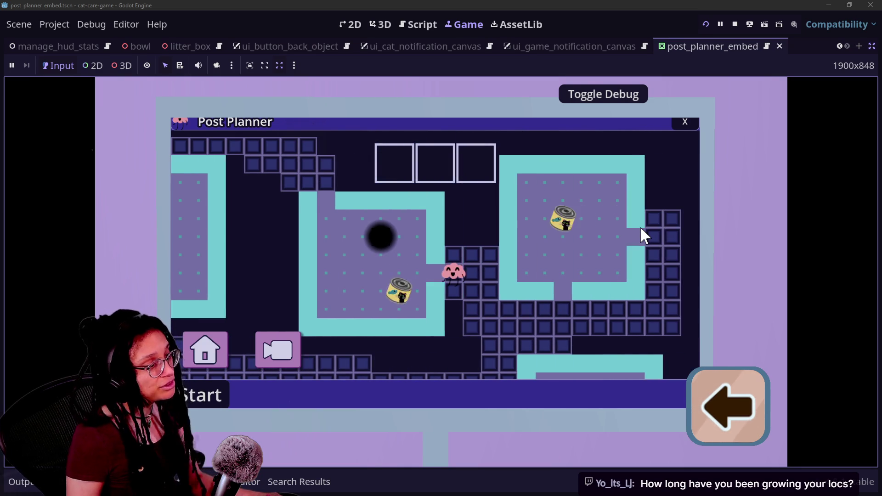
key("Right")
left_click(735, 384)
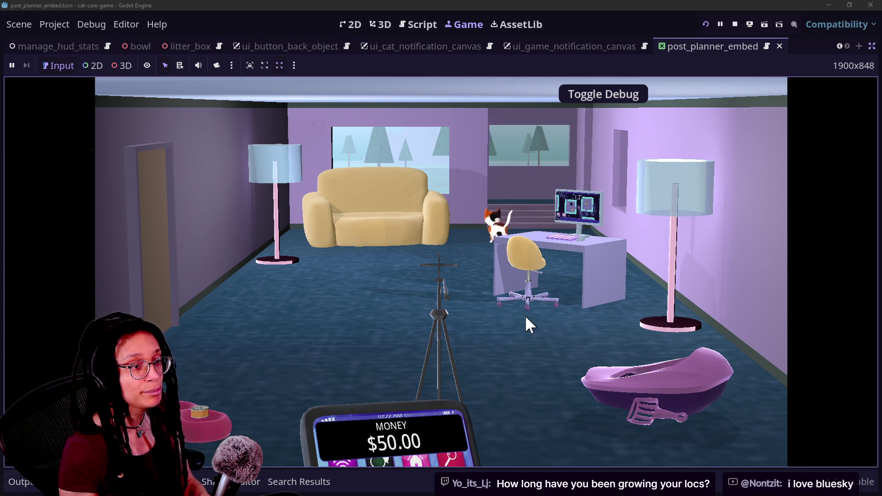
Step: Reopen Post Planner, pause and resume it twice, then close and relaunch it from the desktop
left_click(565, 267)
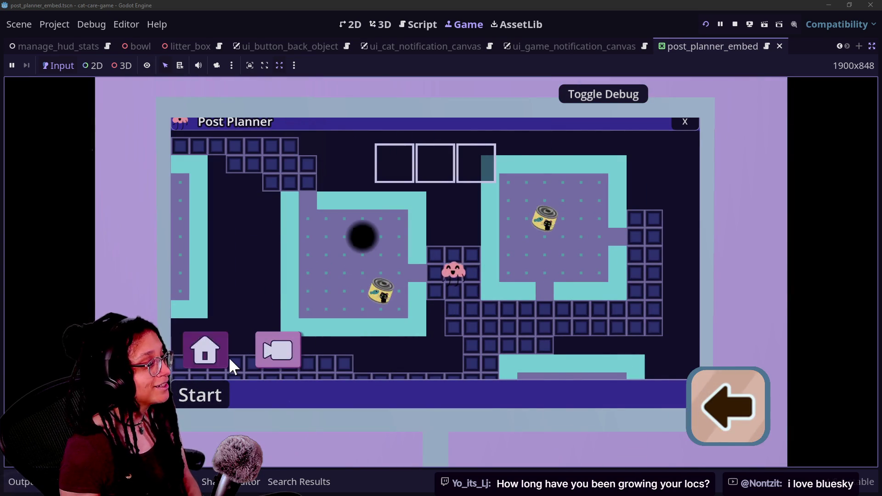
left_click(225, 358)
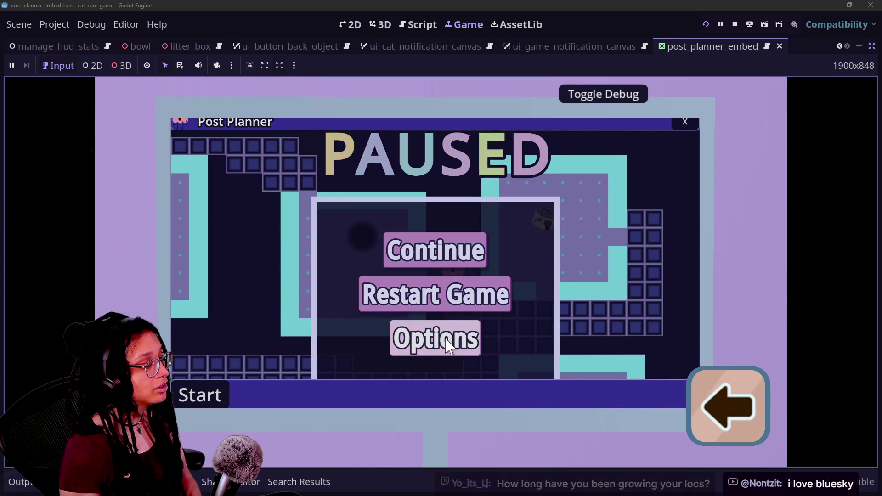
left_click(423, 259)
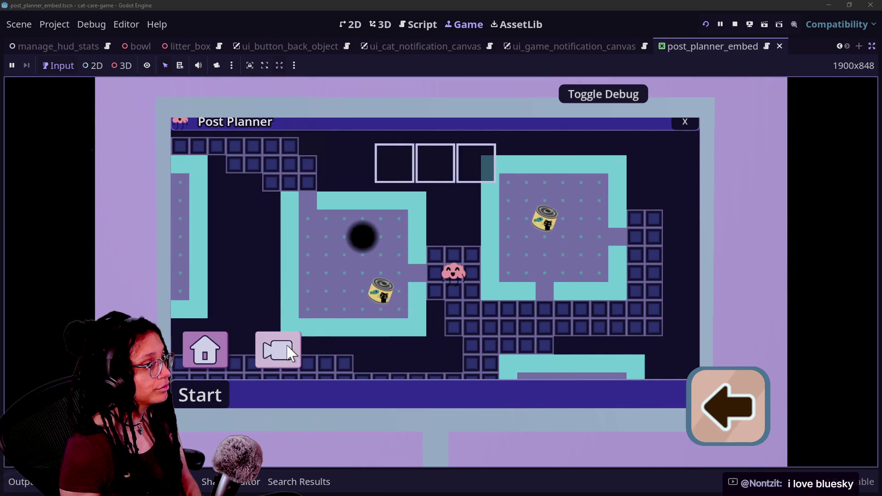
left_click(233, 341)
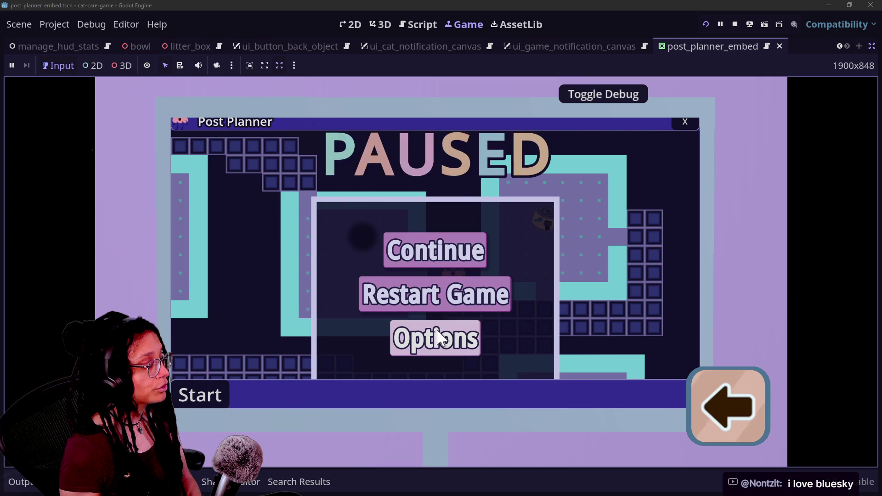
left_click(389, 262)
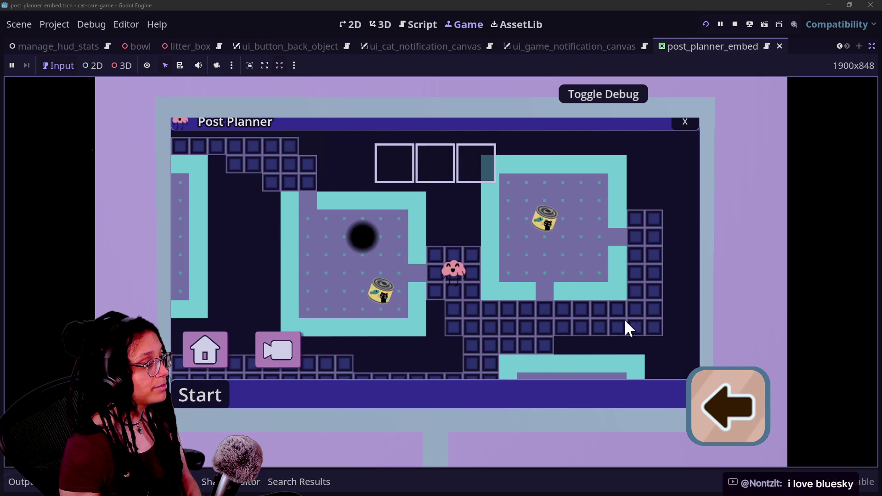
left_click(684, 124)
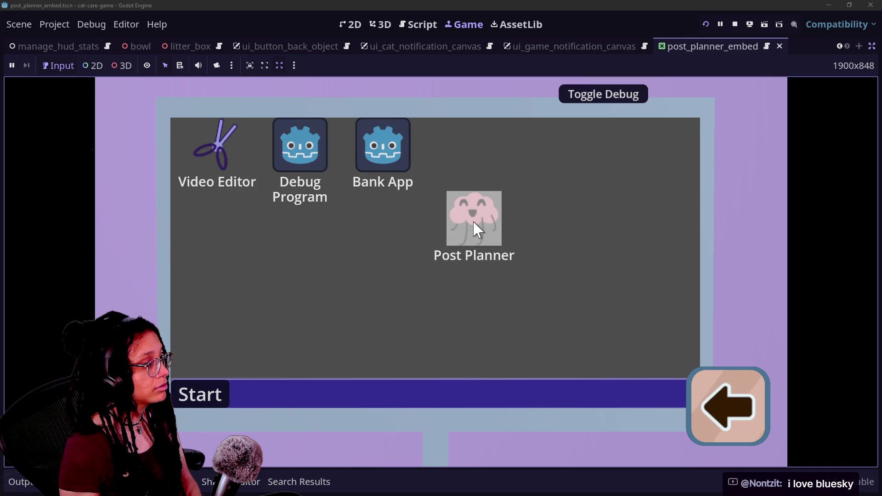
left_click(474, 225)
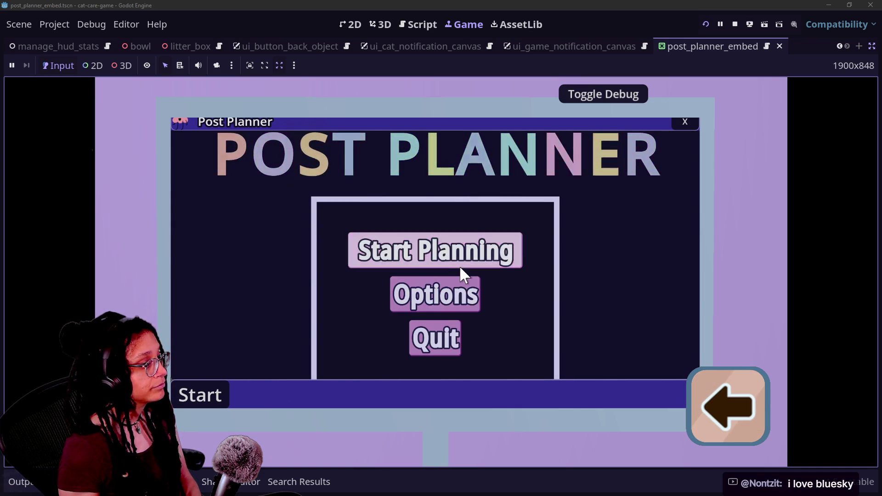
Step: Start planning a post, close Post Planner, and leave the computer for the room
left_click(461, 264)
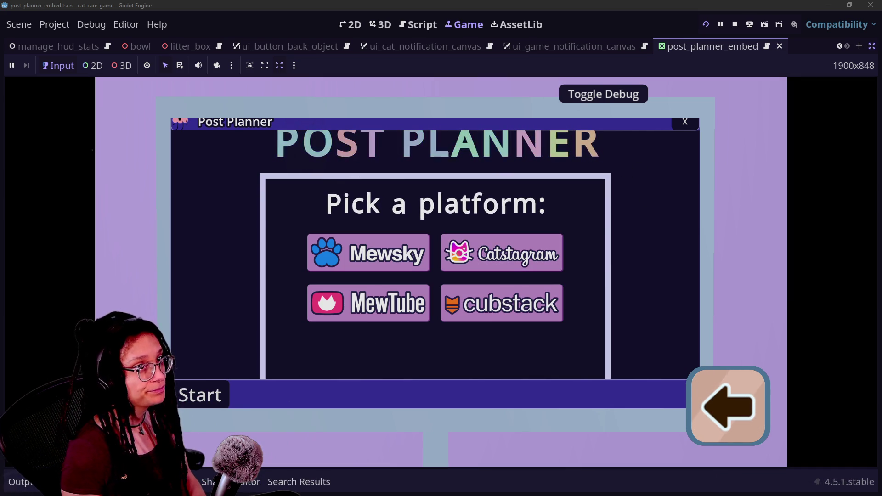
left_click(687, 122)
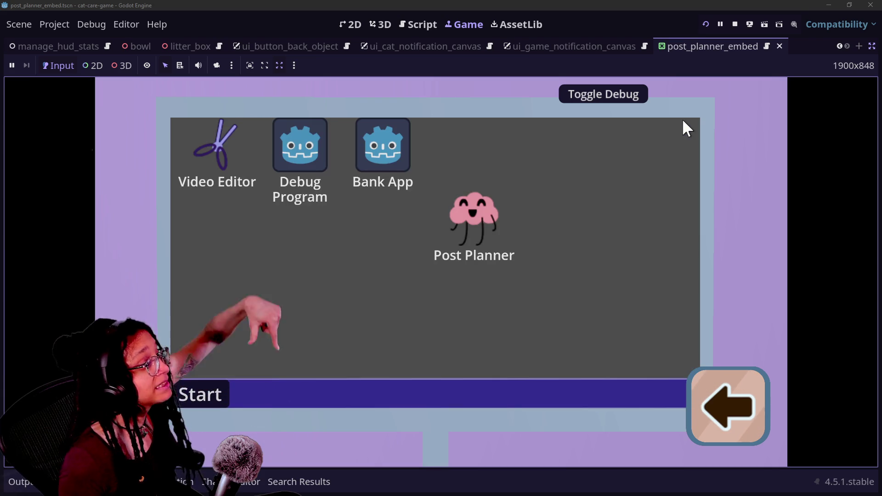
left_click(724, 386)
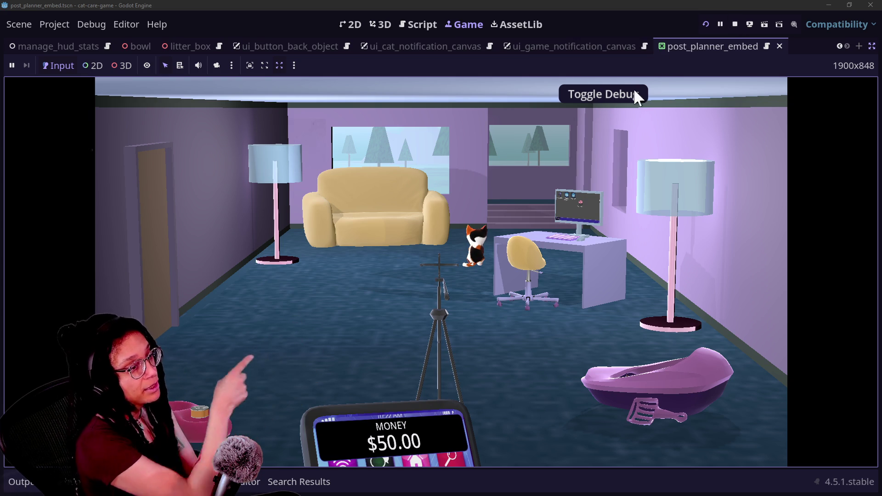
Step: Go back to the desk computer, open and close Post Planner, then back out to the full room
left_click(594, 200)
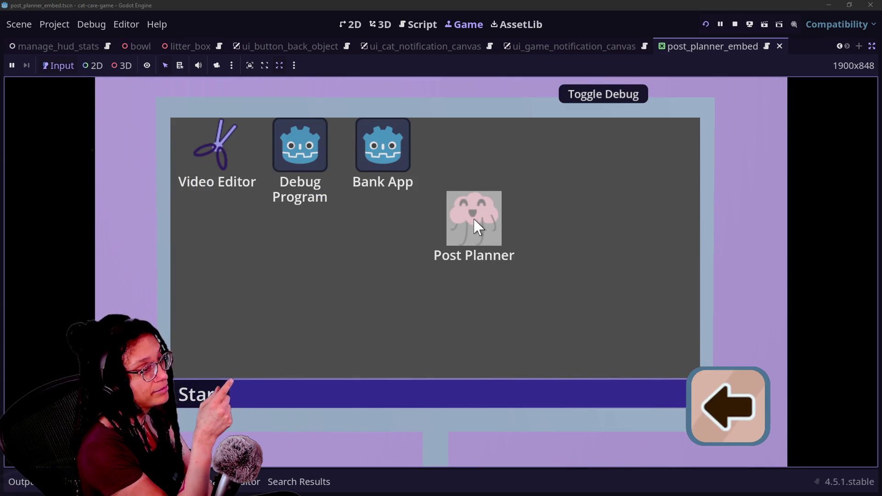
left_click(474, 219)
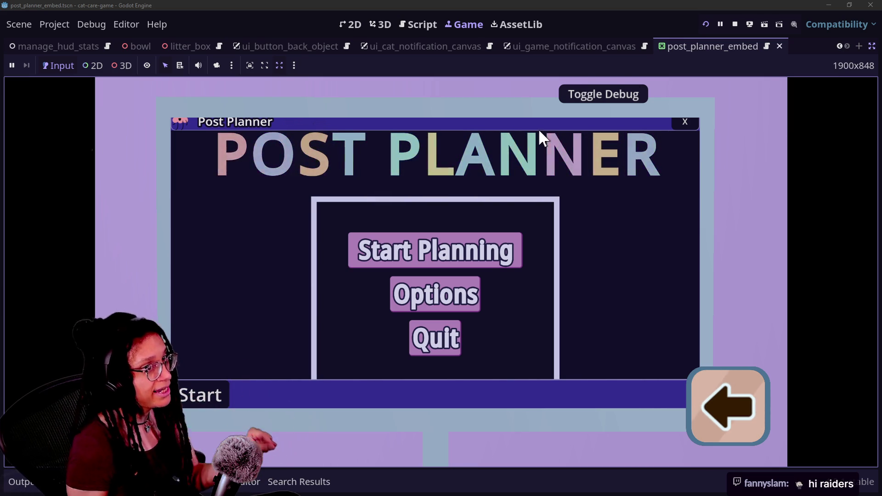
left_click(698, 123)
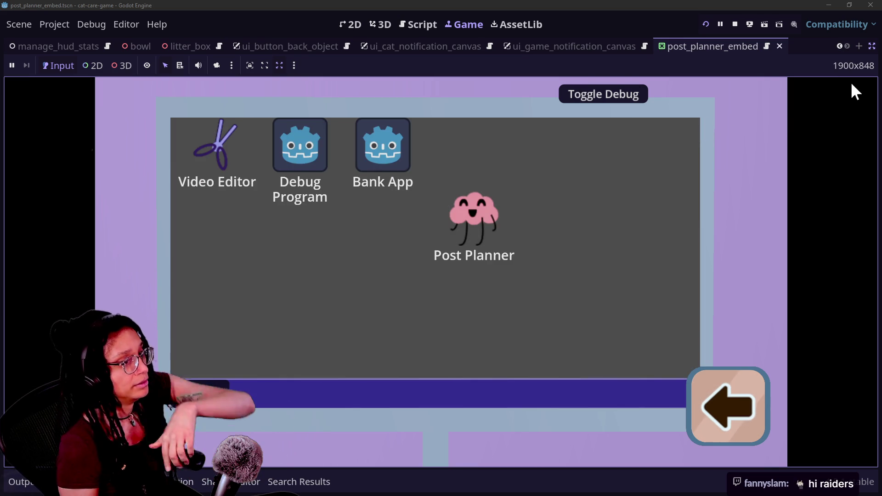
left_click(747, 400)
left_click(746, 390)
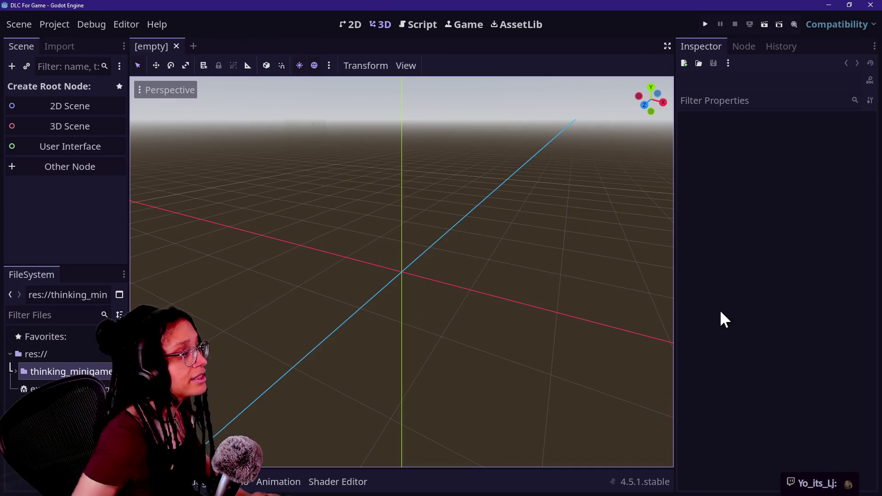
Step: Unmaximize and rearrange both editor windows, switch managers to 3D, run Game With DLC, and maximize it
left_click(848, 6)
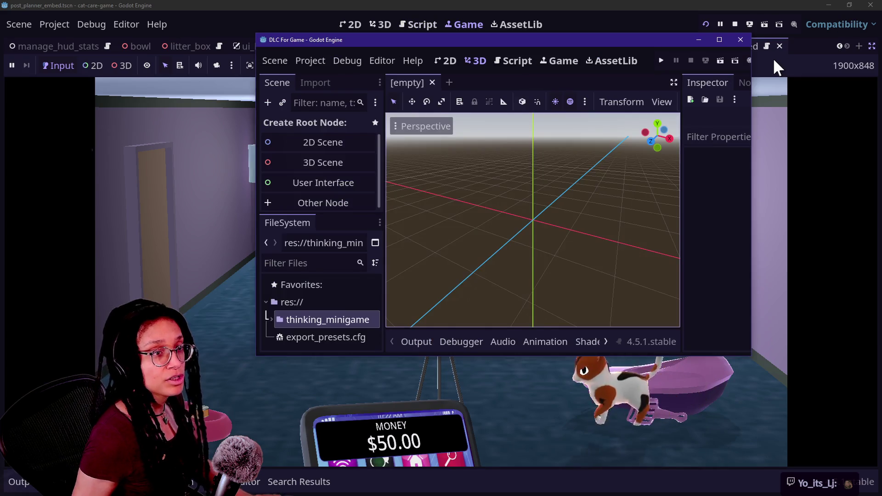
key("alt+Tab")
left_click(849, 6)
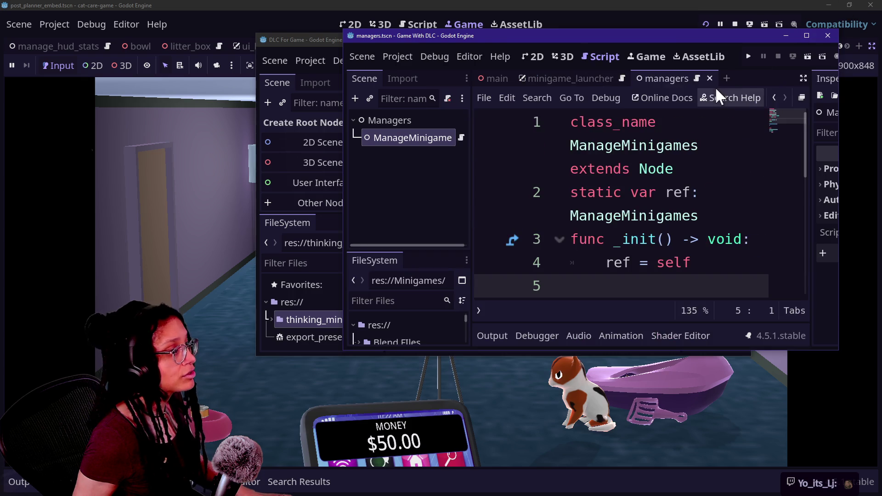
left_click_drag(328, 41, 132, 155)
left_click(564, 54)
left_click(746, 56)
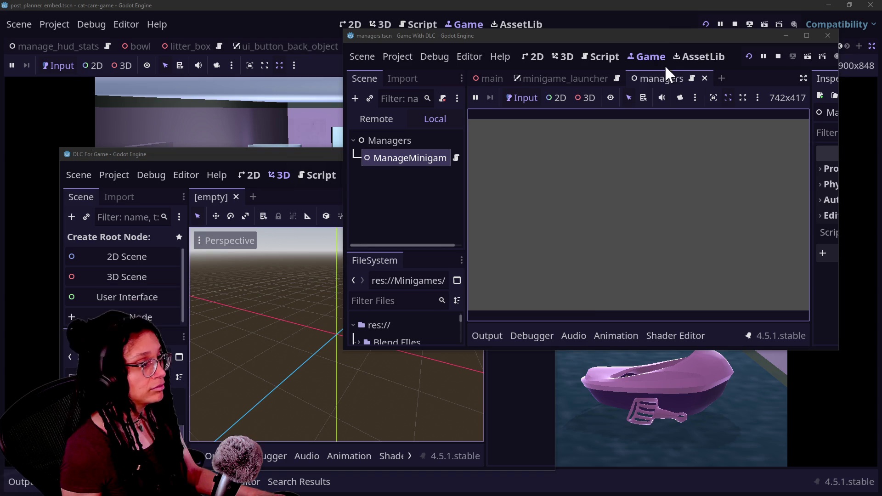
double_click(669, 40)
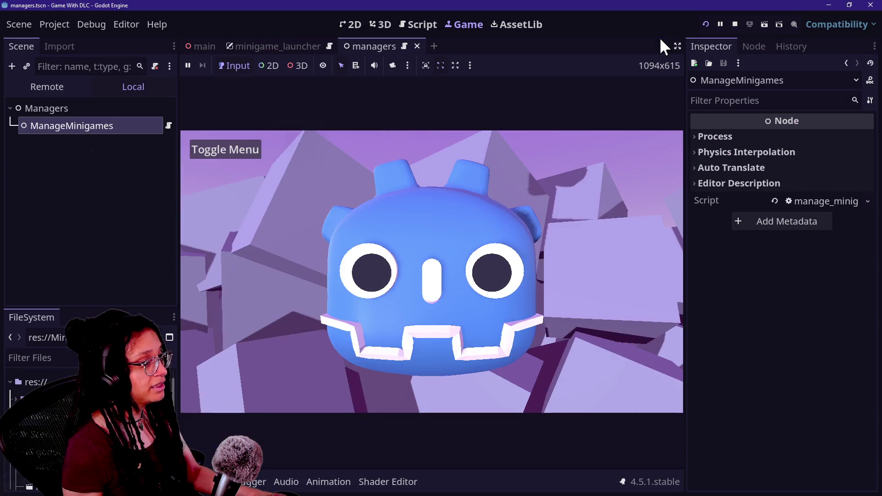
Step: Show and hide the Minigame 1–3 Toggle Menu, restore the window, and switch between DLC and game windows
left_click(239, 153)
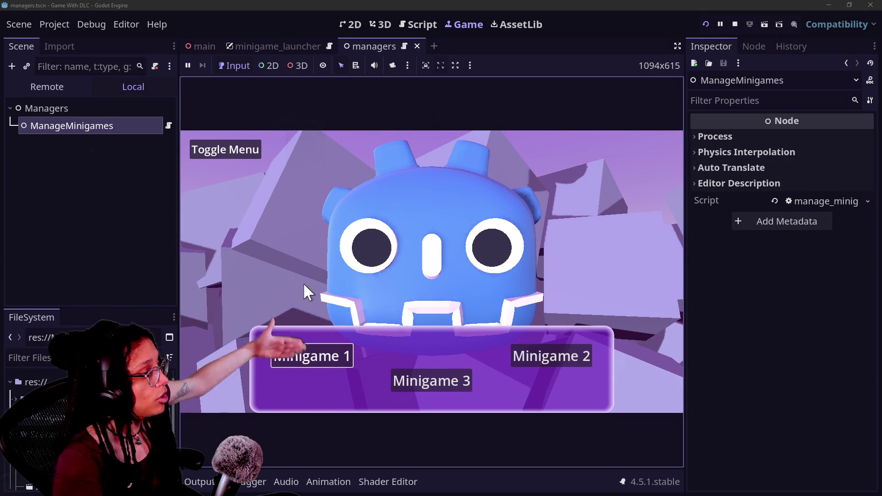
left_click(249, 148)
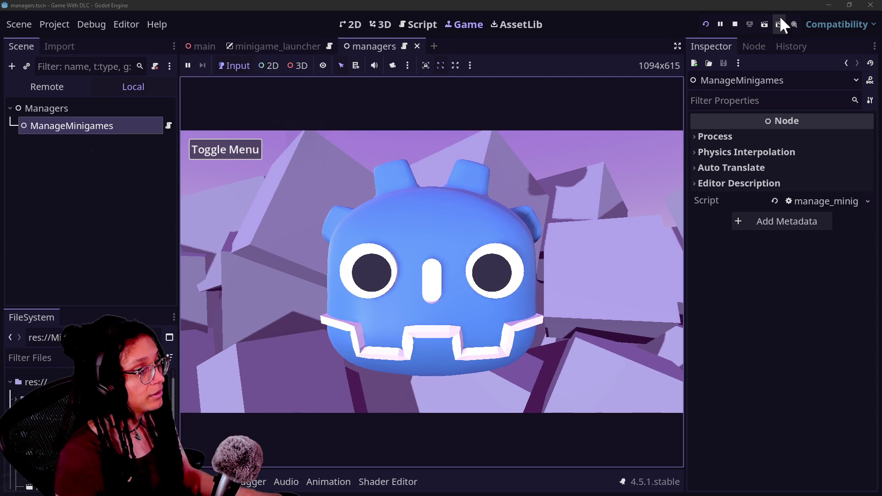
left_click(850, 5)
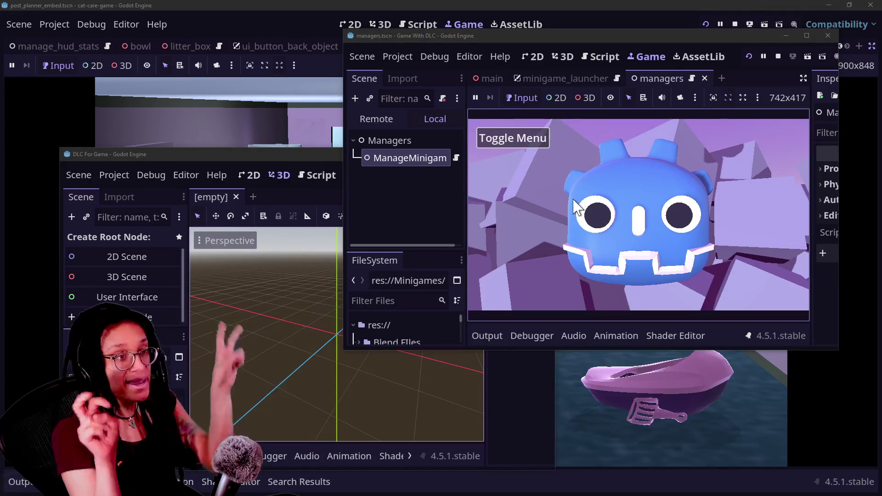
left_click(271, 236)
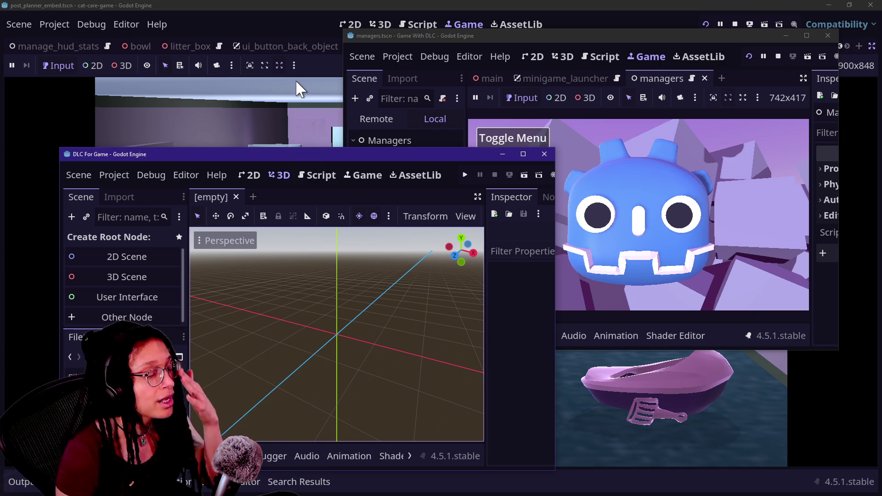
left_click(287, 92)
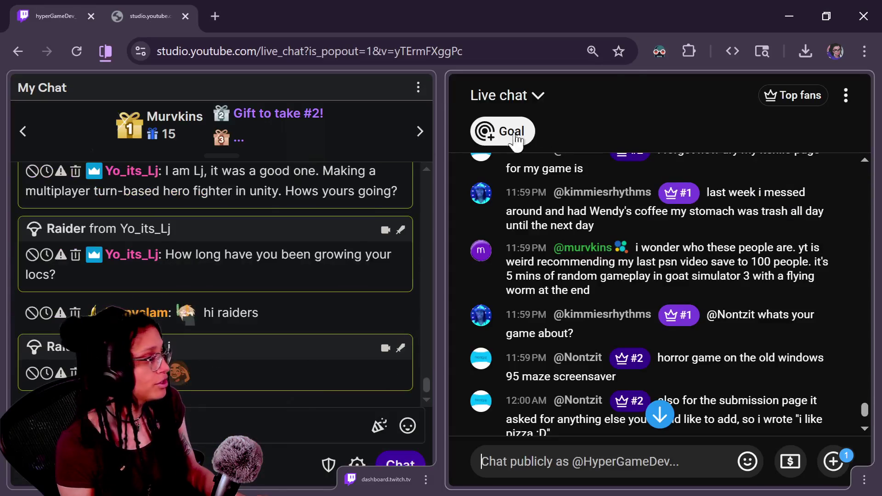
Step: Enlarge the YouTube live chat text with Ctrl+plus
key("ctrl+plus")
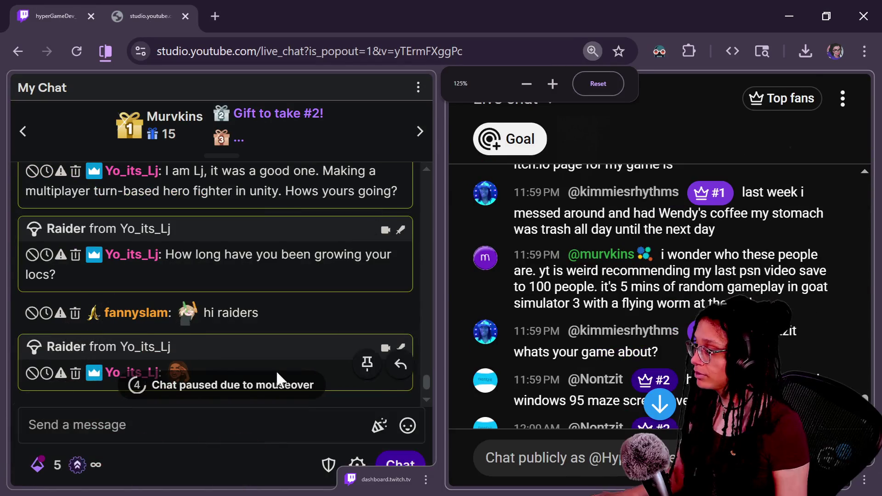
Step: Send a /shoutout for the raiding channel in Twitch chat and open the raider's channel in a new tab
left_click(241, 443)
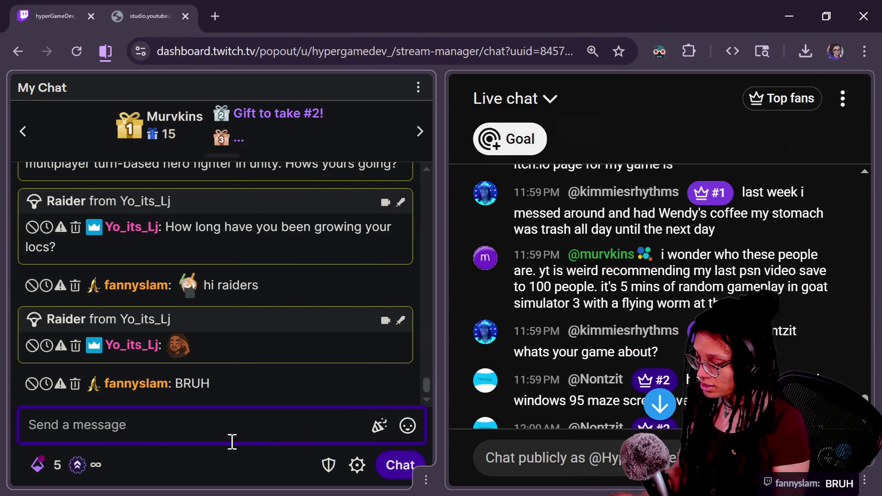
type("/shoutout")
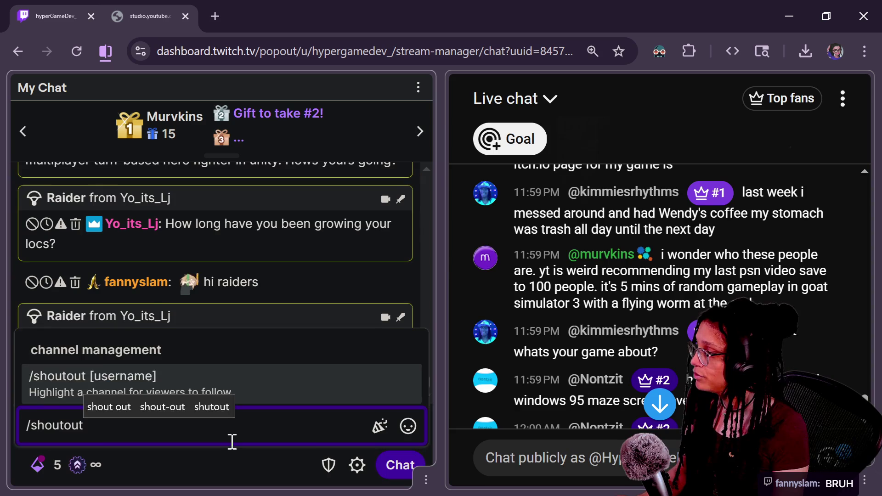
type(" Yo_")
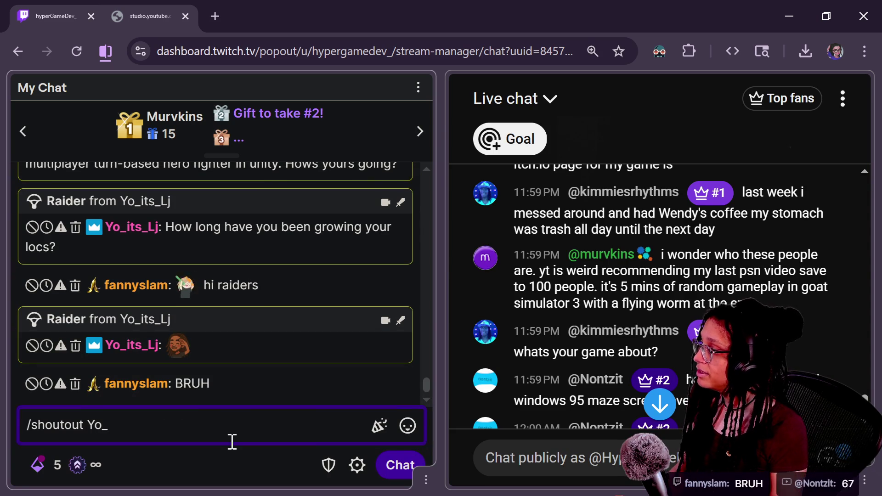
type("its_L")
key("Return")
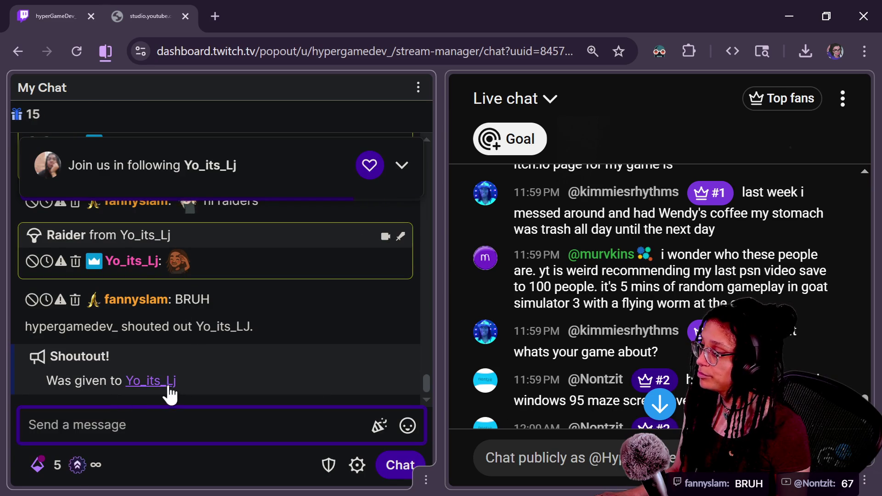
left_click(169, 389)
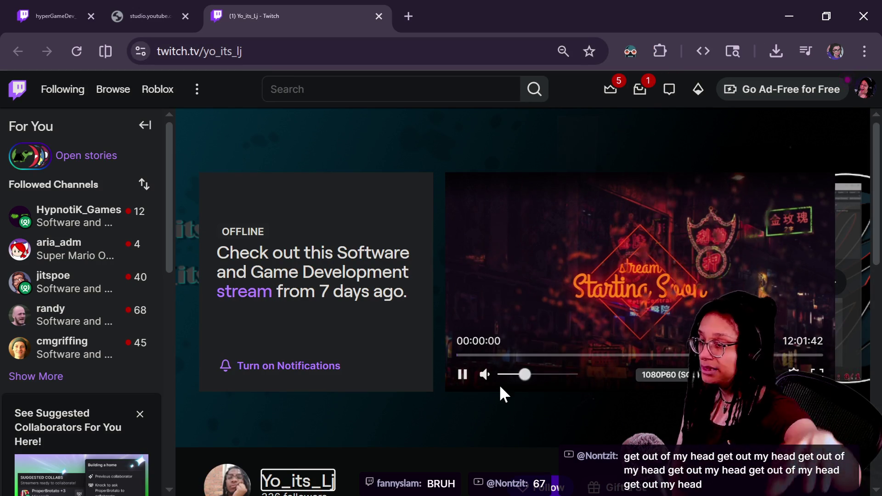
Step: Reload the channel page and open the recent DAY 1,000 12h marathon broadcast
scroll(501, 389, "down", 2)
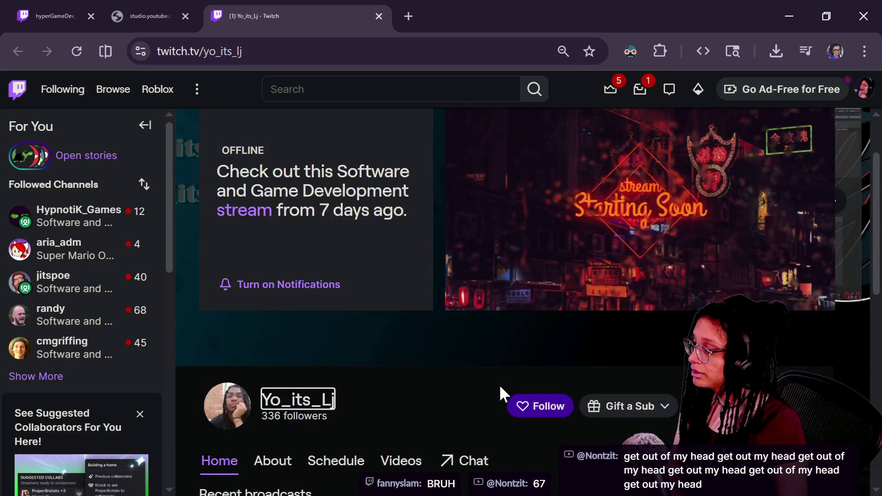
scroll(437, 393, "down", 4)
scroll(437, 393, "down", 2)
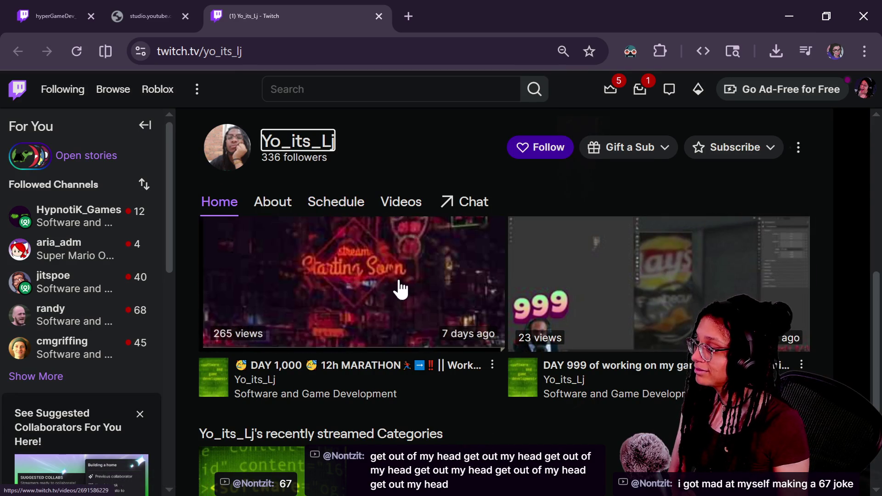
scroll(375, 399, "up", 5)
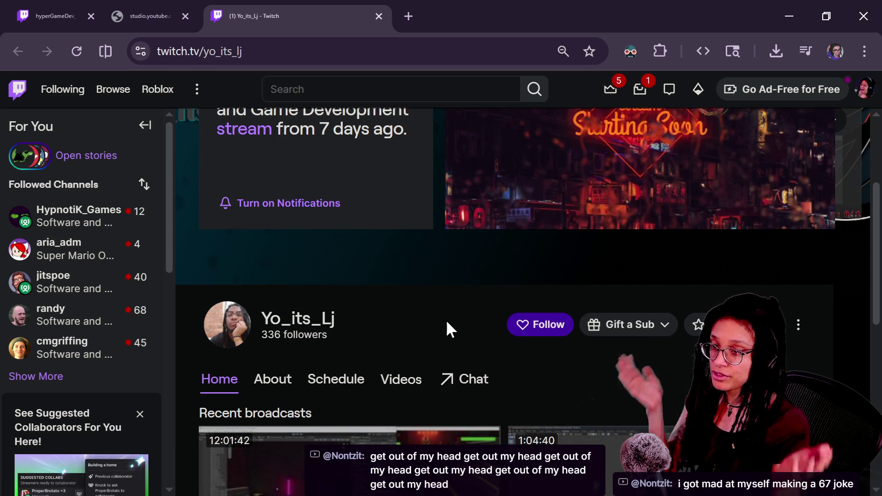
key("F5")
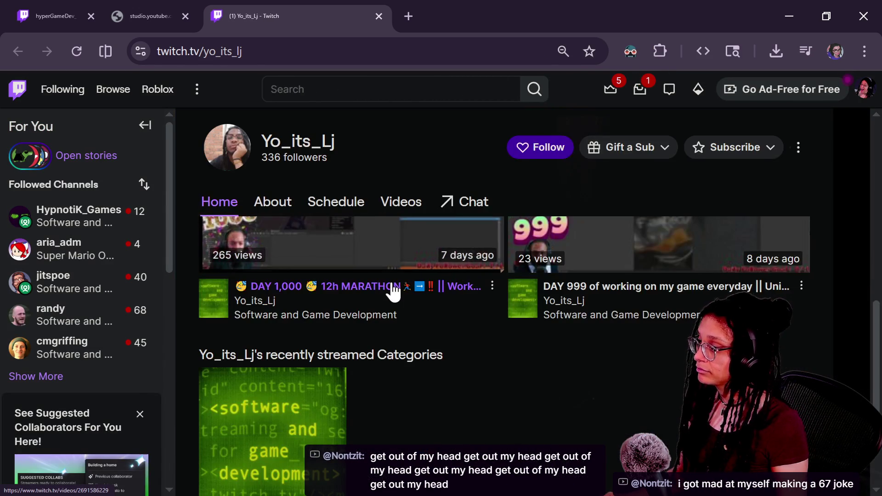
left_click(391, 282)
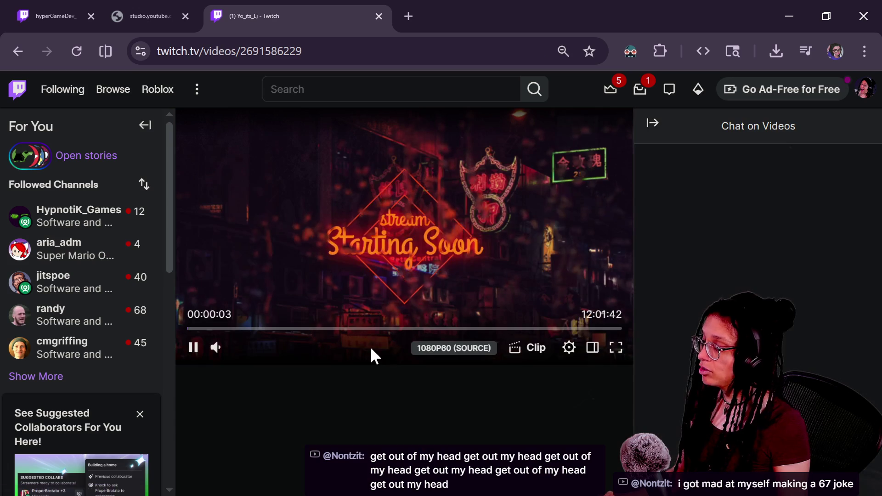
Step: Skim the broadcast by jumping to about 2:44, 5:40 and 8:35, briefly viewing full screen
left_click(286, 329)
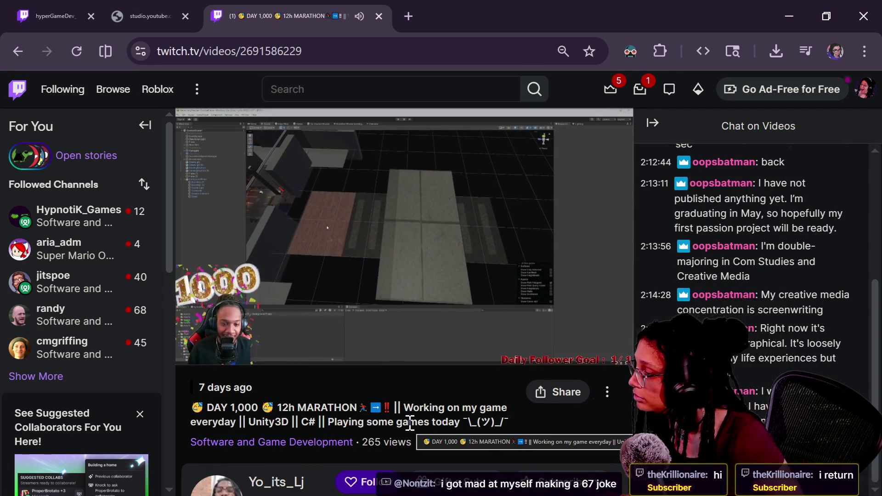
mouse_move(385, 355)
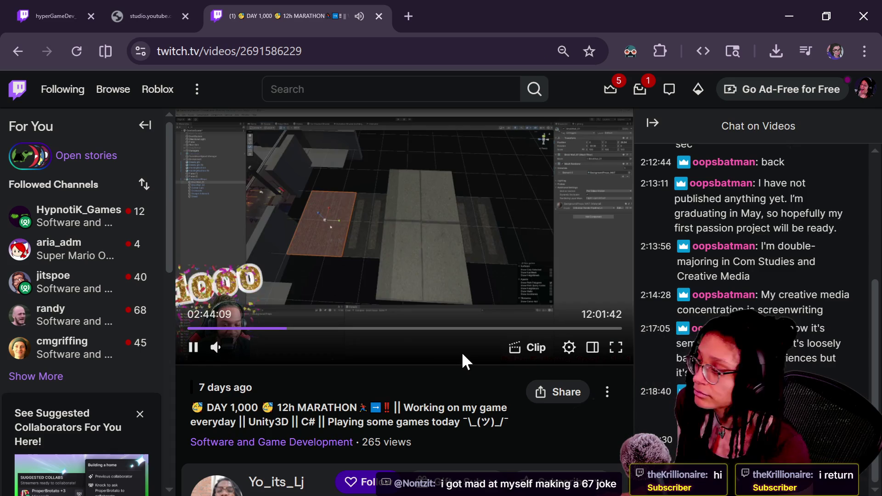
left_click(392, 337)
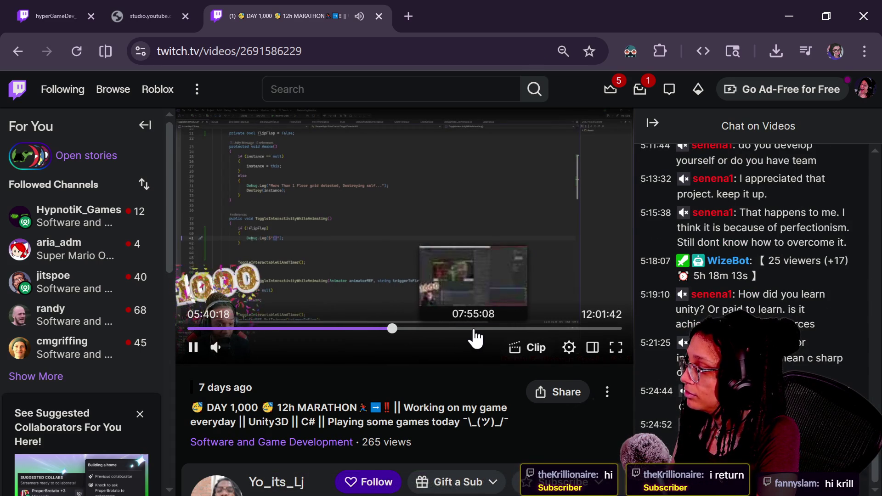
left_click(498, 329)
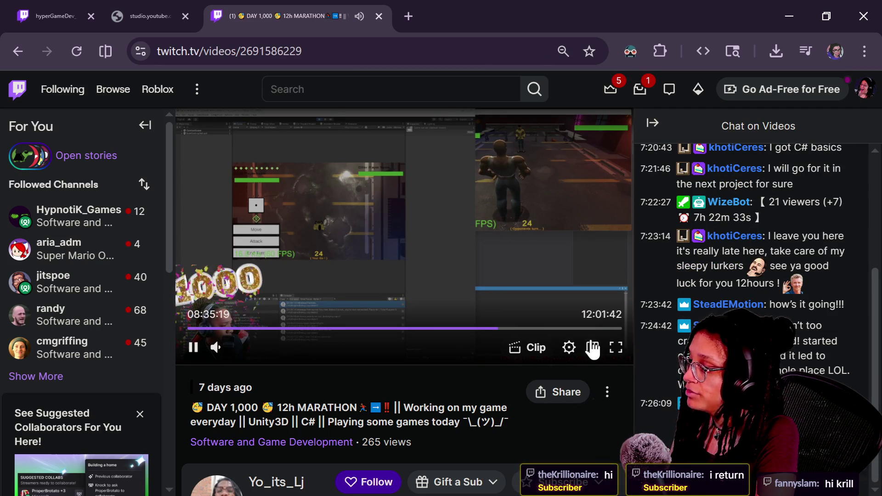
left_click(617, 348)
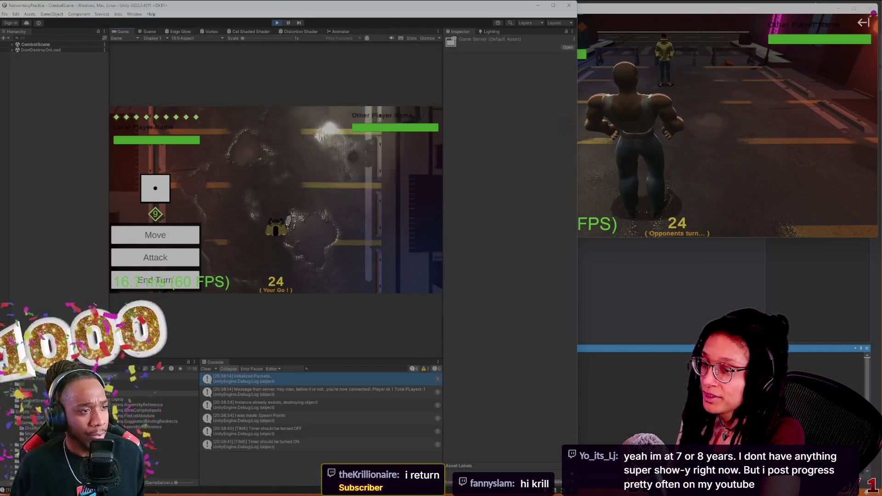
mouse_move(643, 402)
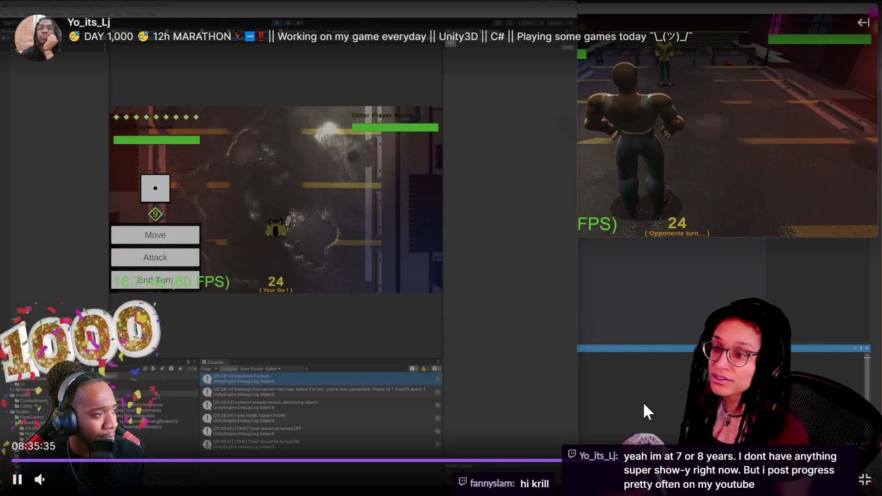
key("Escape")
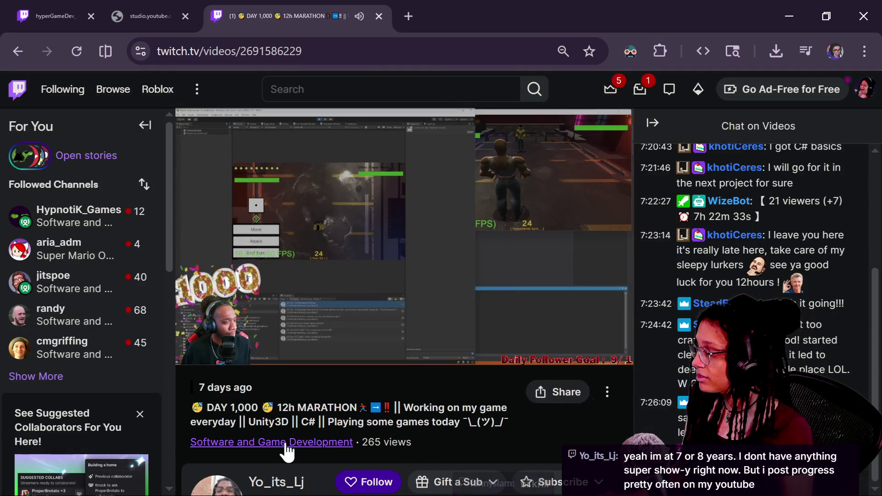
Step: Follow the streamer's Twitch channel
scroll(316, 411, "down", 2)
left_click(355, 409)
double_click(258, 399)
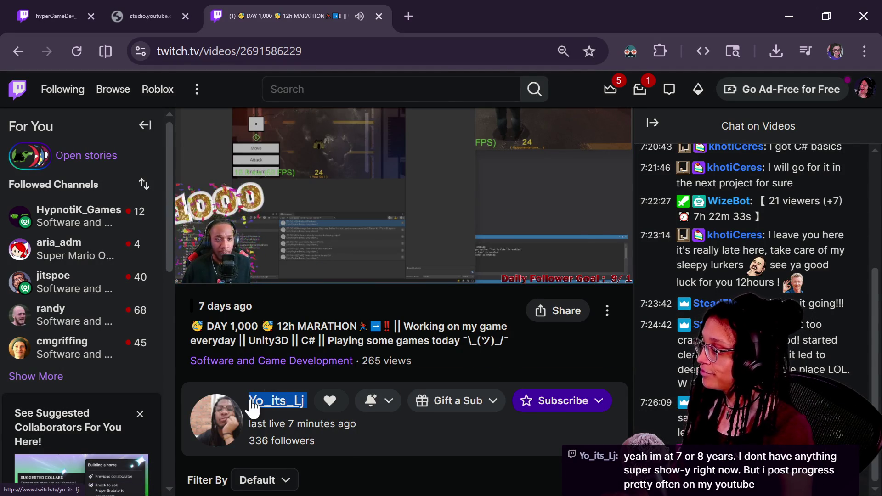
Step: Run a web search for 'youy' in a new browser tab
left_click(410, 27)
type("youy")
key("Return")
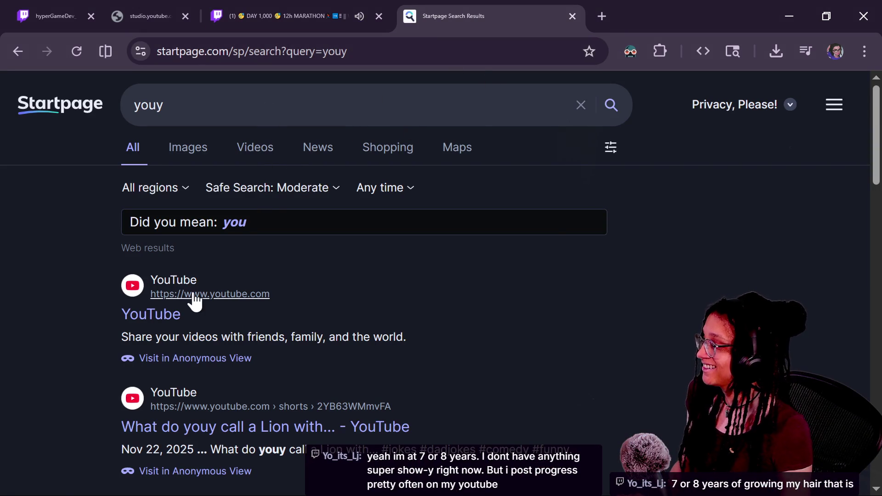
Step: Open YouTube from the results and search for the streamer's channel name
left_click(152, 321)
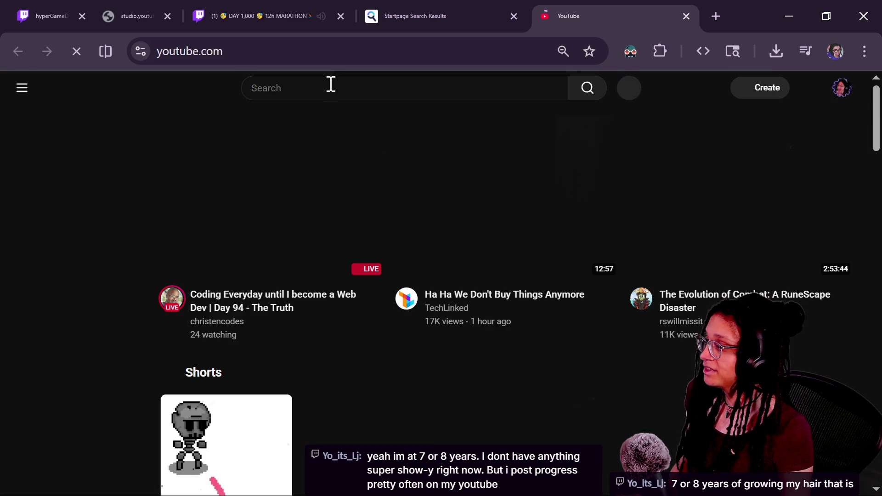
left_click(334, 88)
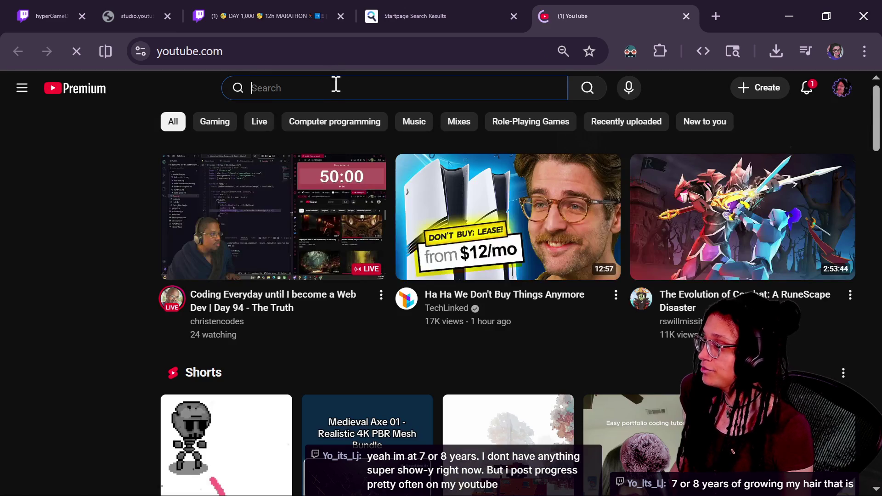
type("Yo_its_Lj")
key("Return")
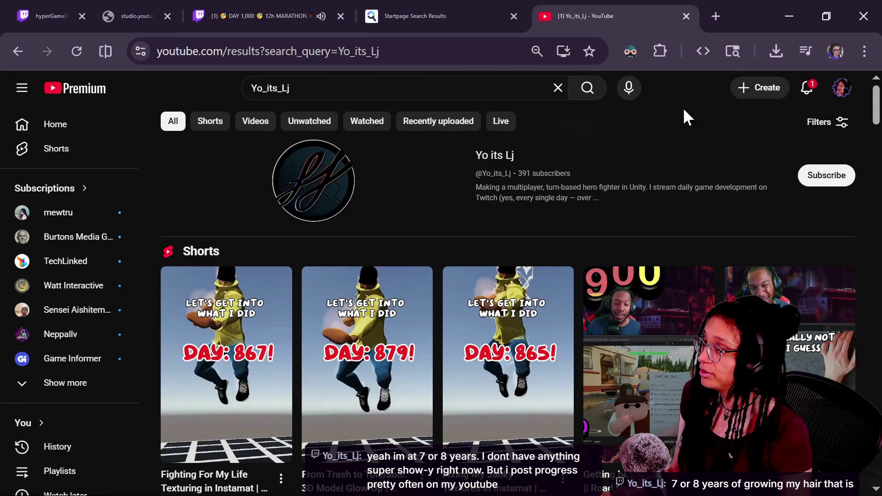
Step: Close the Twitch broadcast tab and return to the YouTube search results
left_click(306, 14)
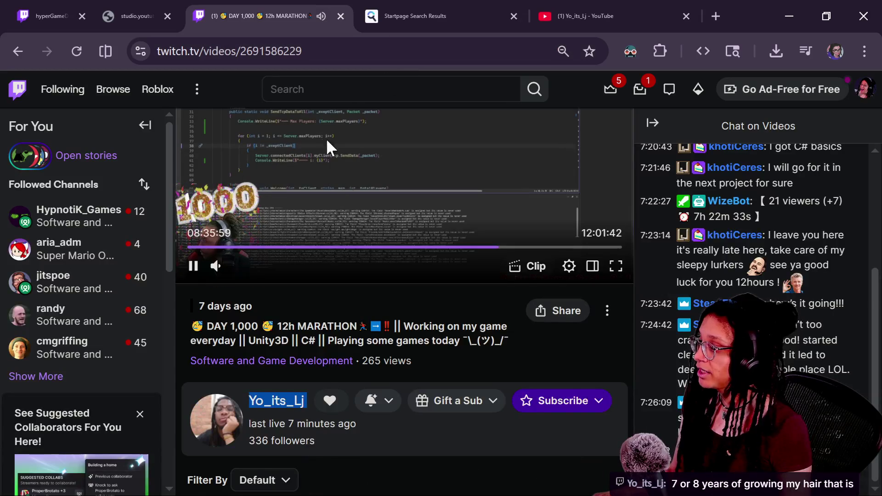
scroll(348, 314, "up", 2)
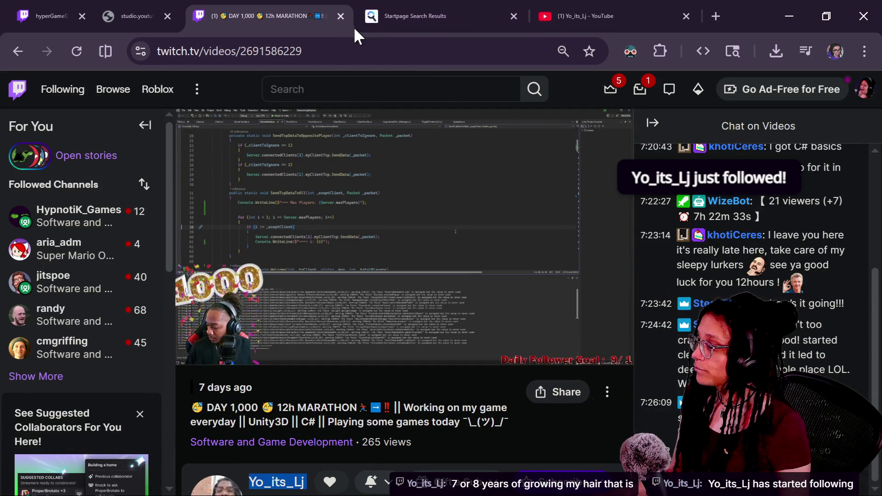
mouse_move(369, 21)
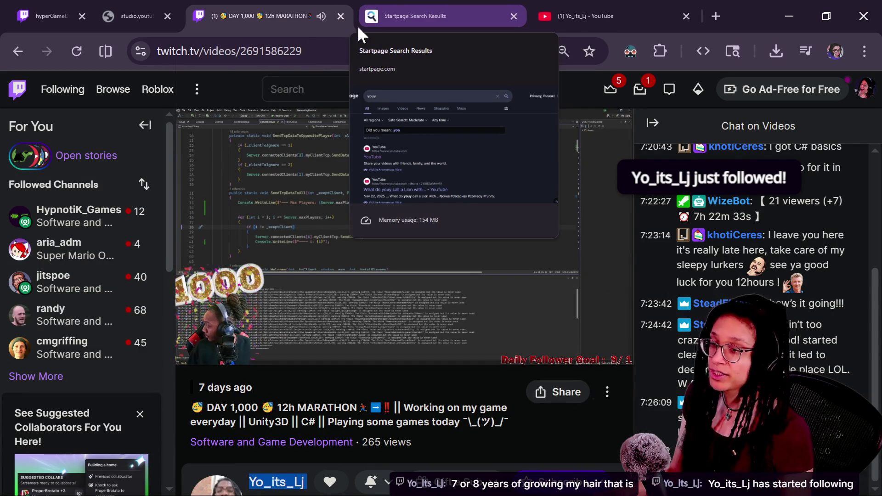
key("ctrl+w")
scroll(591, 292, "down", 7)
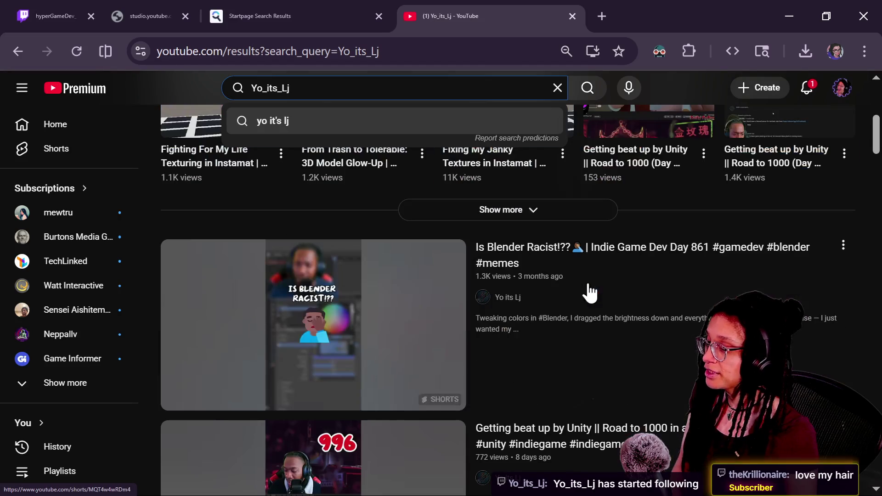
mouse_move(590, 292)
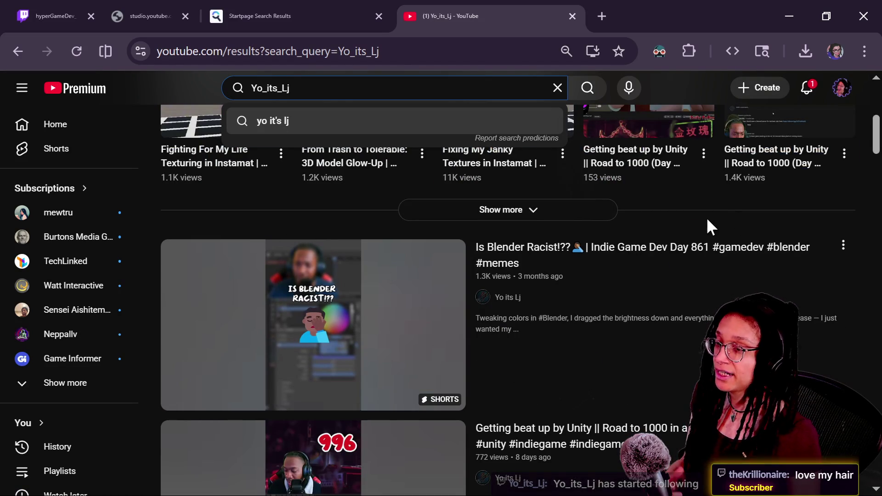
mouse_move(873, 143)
left_mouse_down()
mouse_move(874, 166)
mouse_move(870, 144)
left_mouse_up()
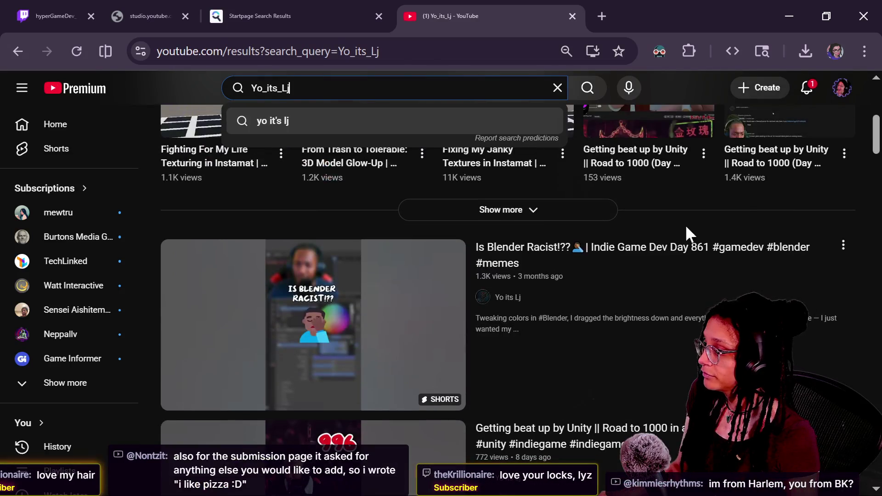
scroll(507, 311, "up", 6)
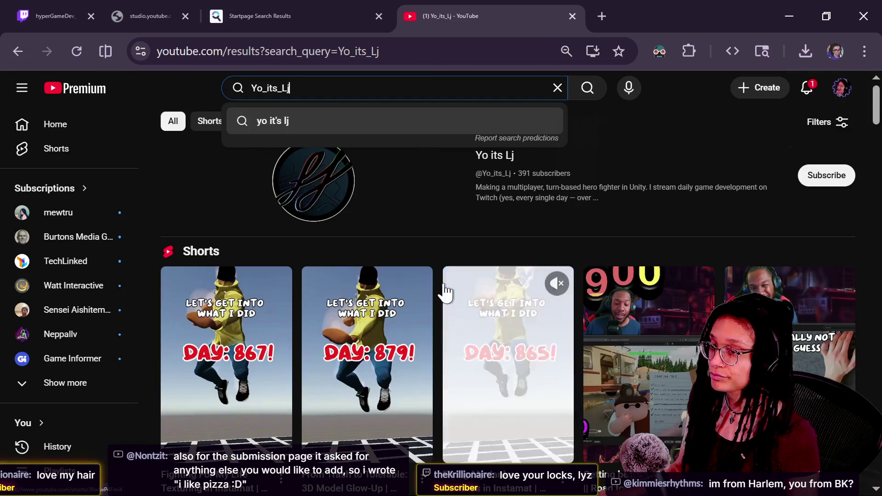
Step: Open the streamer's YouTube channel page, copy its address and subscribe
left_click(310, 190)
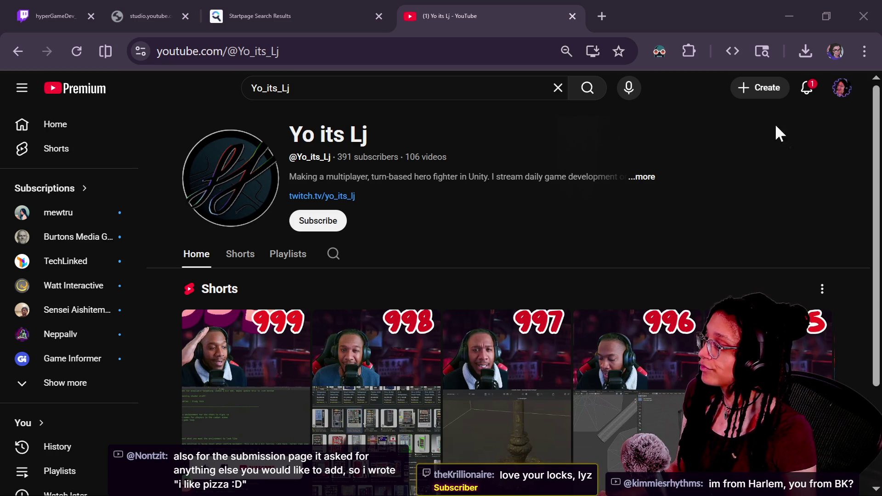
mouse_move(874, 109)
left_mouse_down()
mouse_move(874, 200)
mouse_move(866, 142)
left_mouse_up()
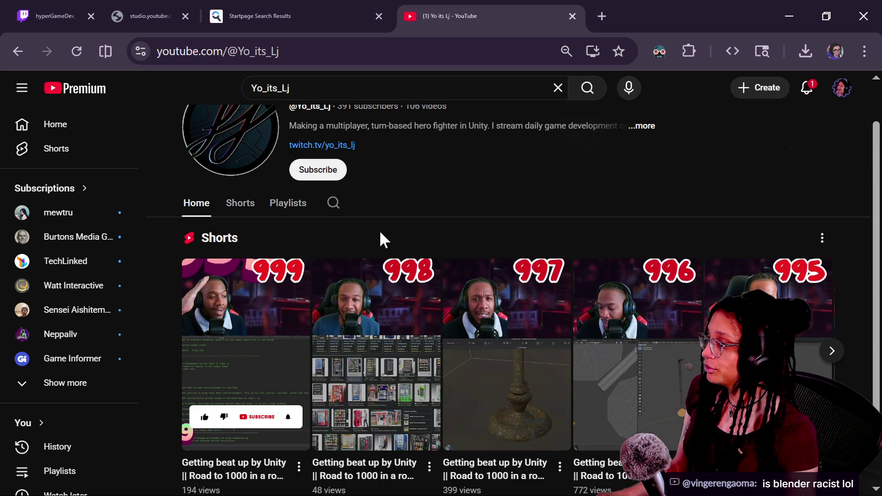
left_click(294, 48)
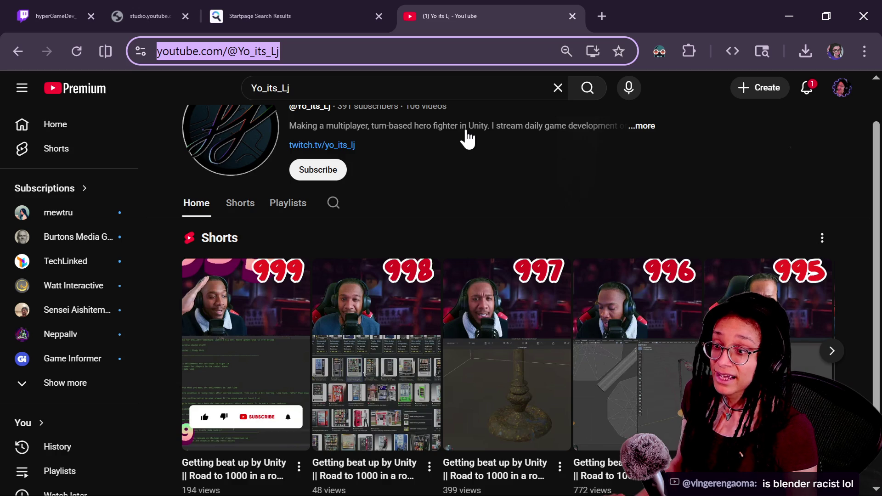
scroll(468, 138, "up", 1)
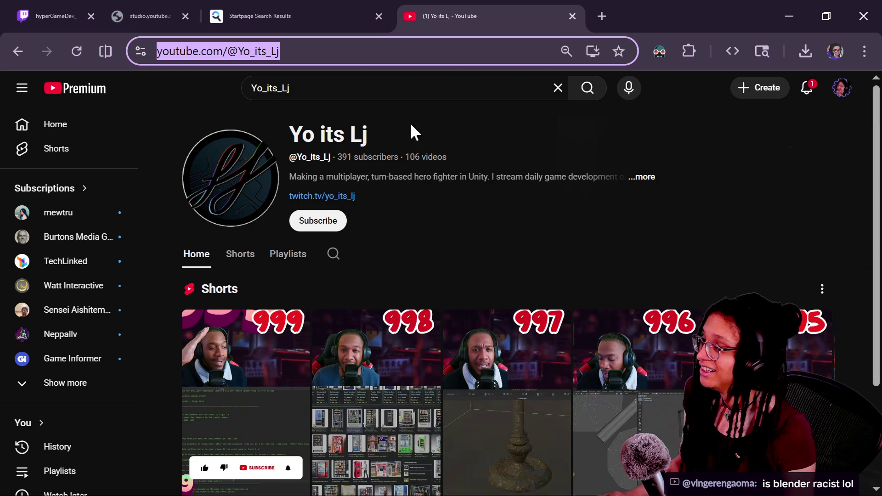
left_click(343, 223)
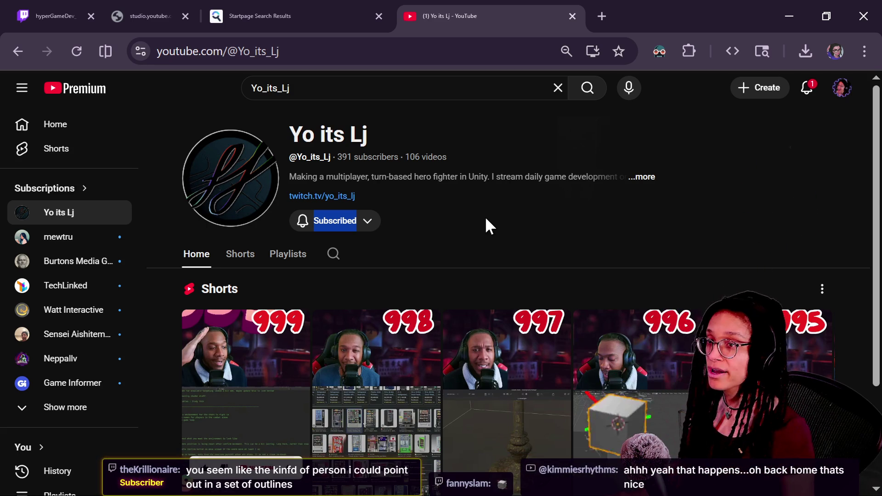
left_click(50, 16)
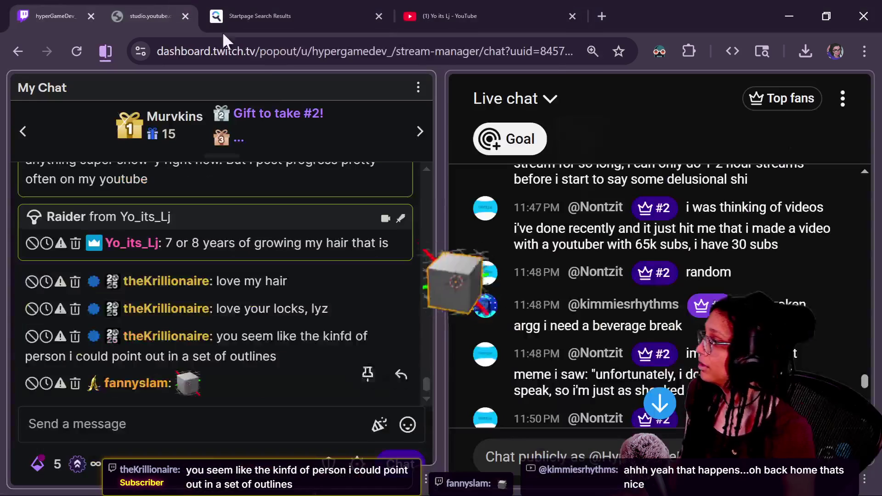
Step: Catch up on the YouTube and Twitch chat panes, then return to the YouTube channel page
left_click(612, 437)
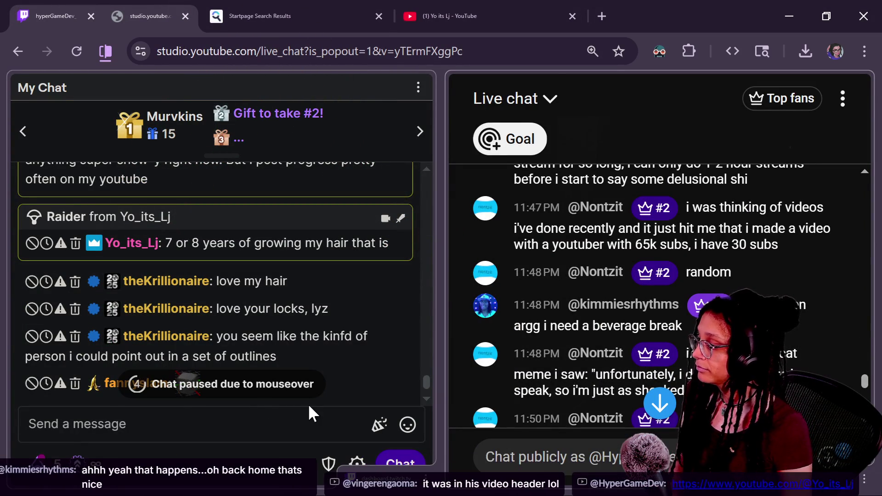
left_click(244, 439)
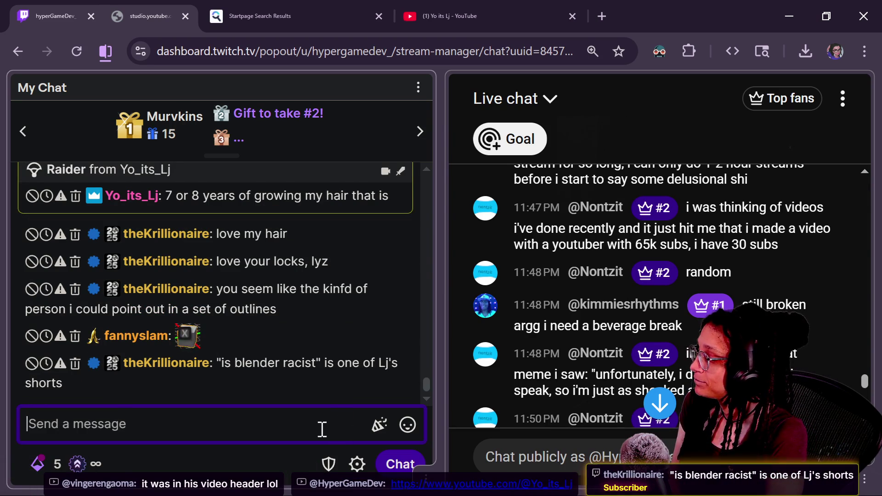
scroll(469, 384, "down", 10)
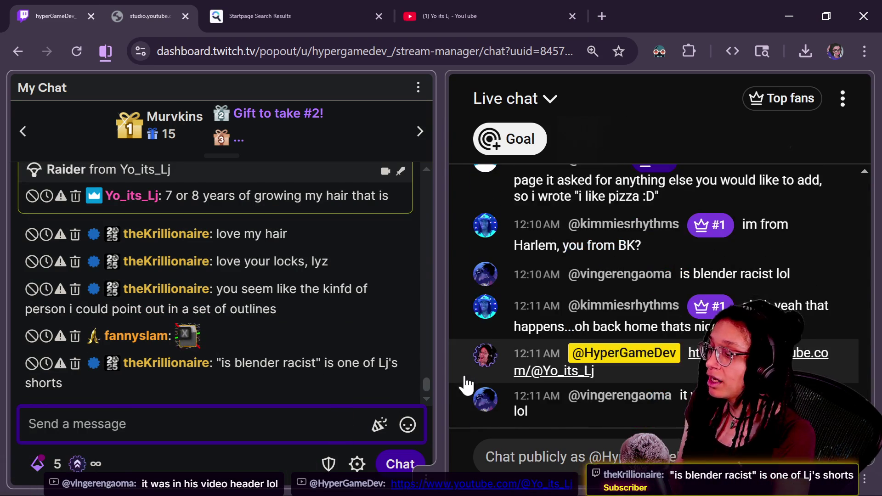
key("alt+Tab")
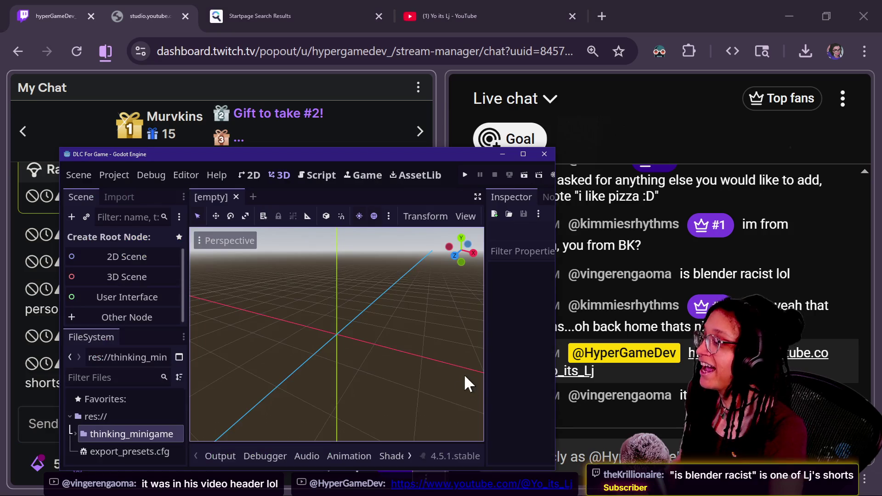
left_click(457, 10)
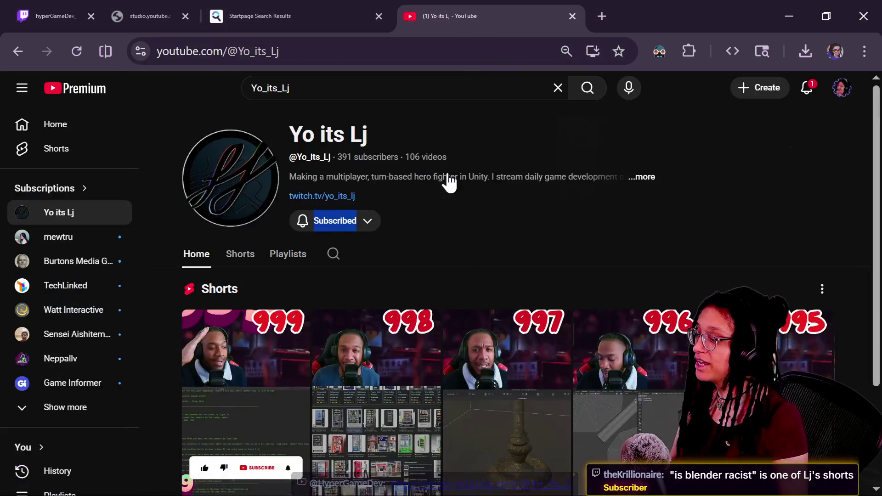
Step: Scroll through the channel's full Shorts list and return to the top
scroll(400, 266, "down", 3)
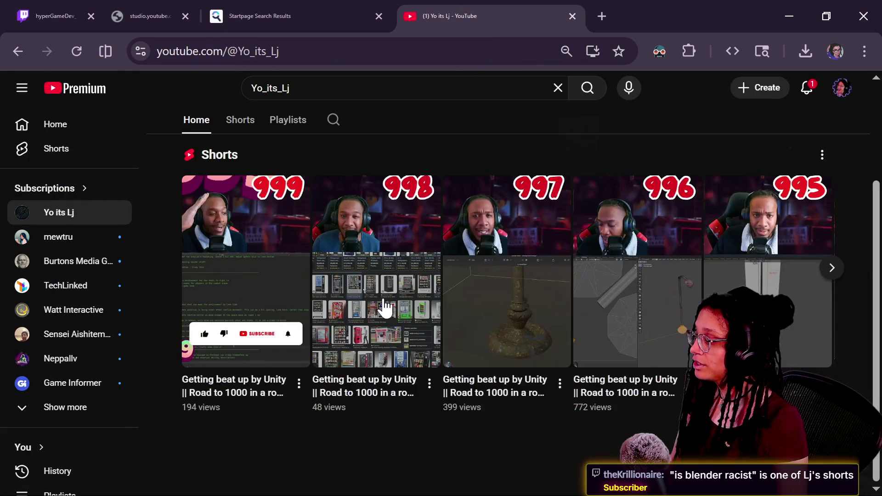
scroll(361, 399, "up", 3)
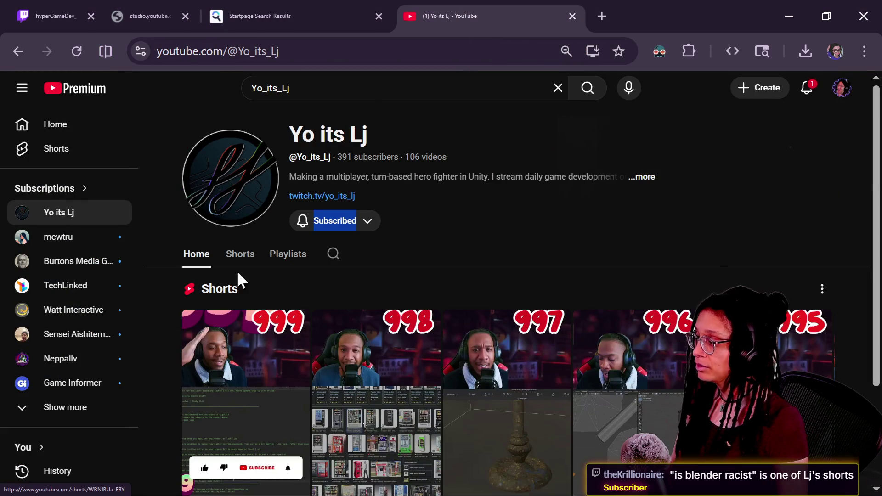
left_click(241, 254)
scroll(335, 295, "down", 5)
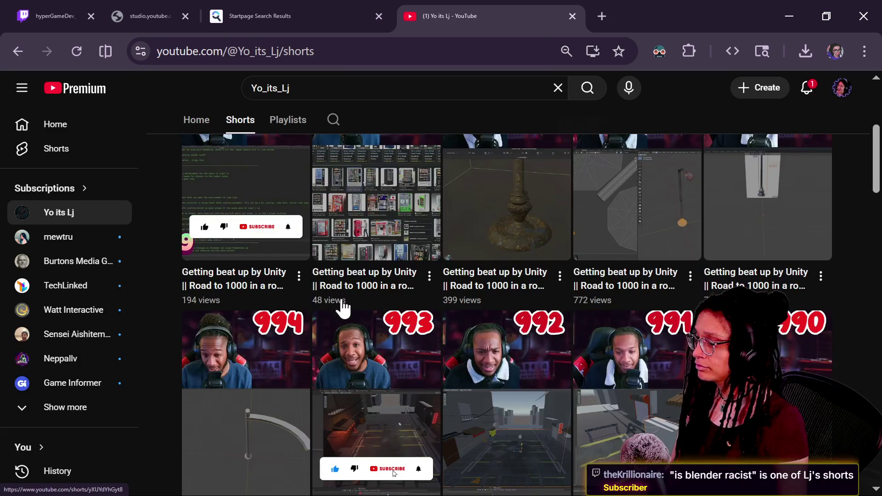
scroll(343, 307, "down", 2)
scroll(396, 380, "down", 5)
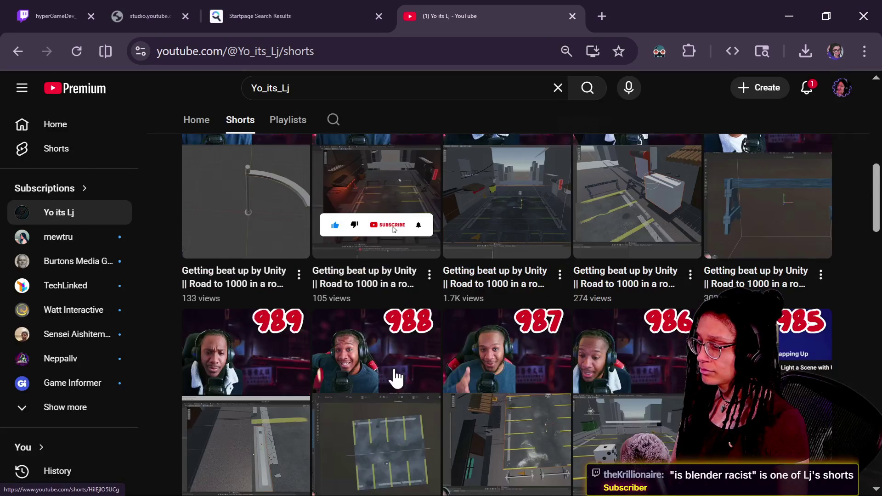
scroll(395, 379, "down", 5)
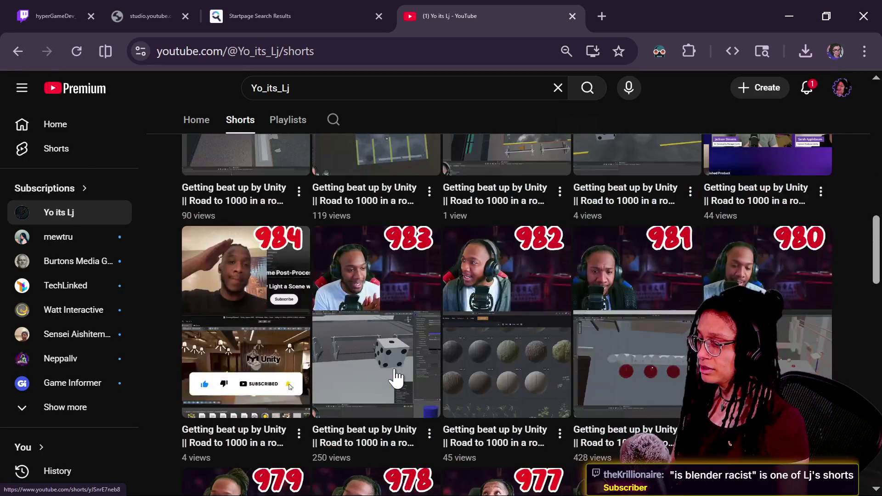
scroll(396, 379, "down", 4)
key("Home")
Step: Go back to the channel search results and open the 'Is Blender Racist!??' short
left_click(211, 263)
right_click(440, 272)
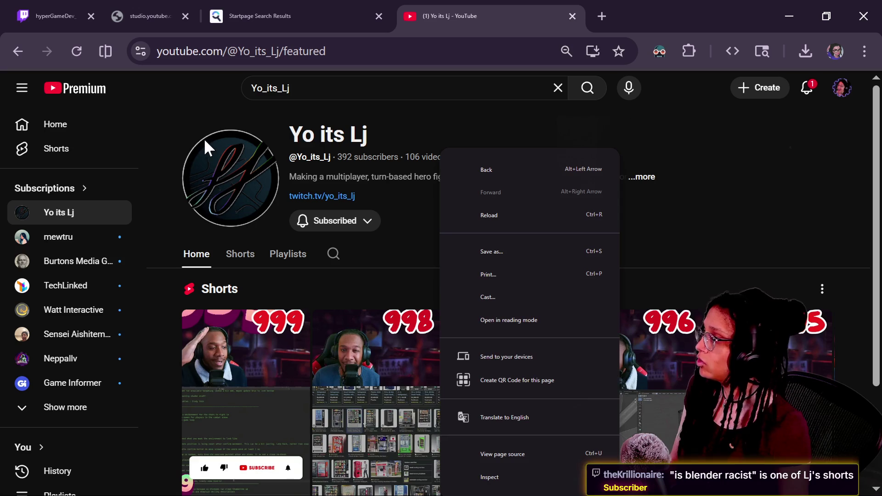
left_click(17, 54)
left_click(17, 54)
left_click(18, 53)
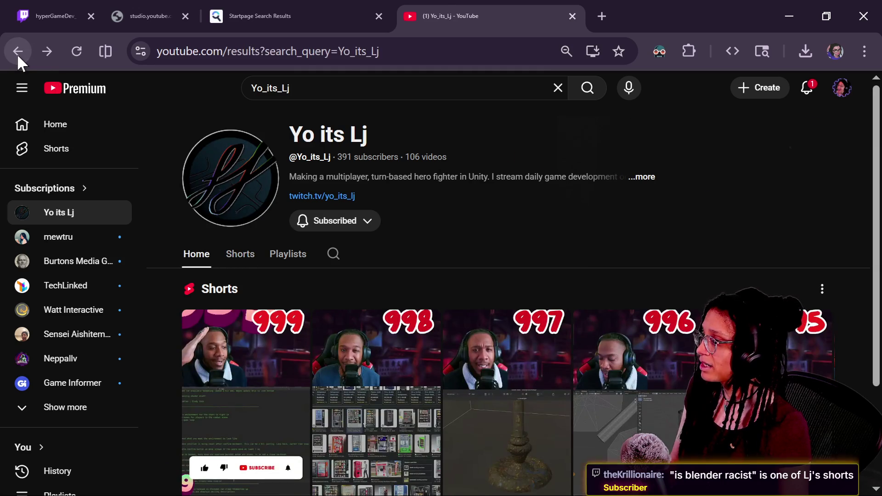
scroll(233, 175, "down", 5)
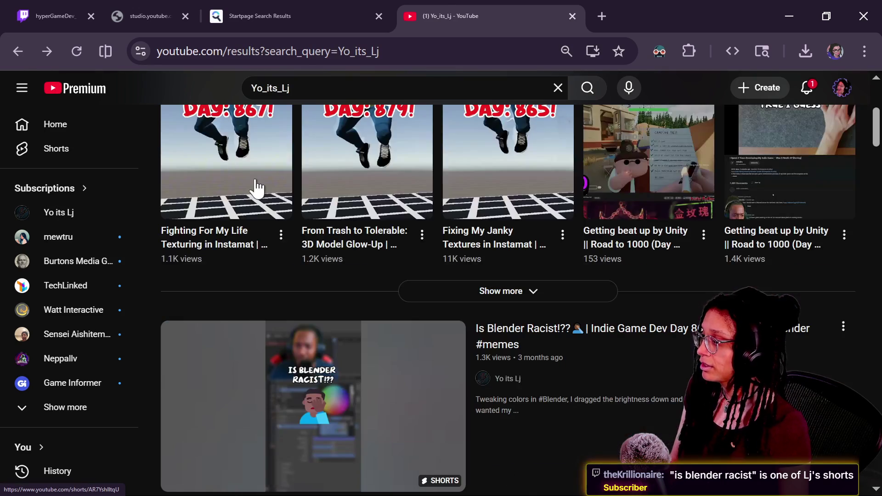
left_click(402, 352)
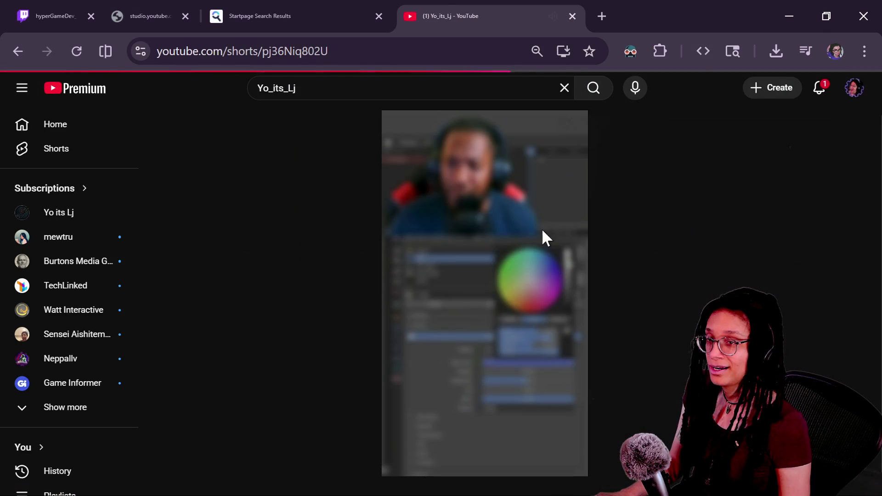
Step: Watch the 'Is Blender Racist!??' short with adjusted volume, then go back to the search results
left_click(375, 54)
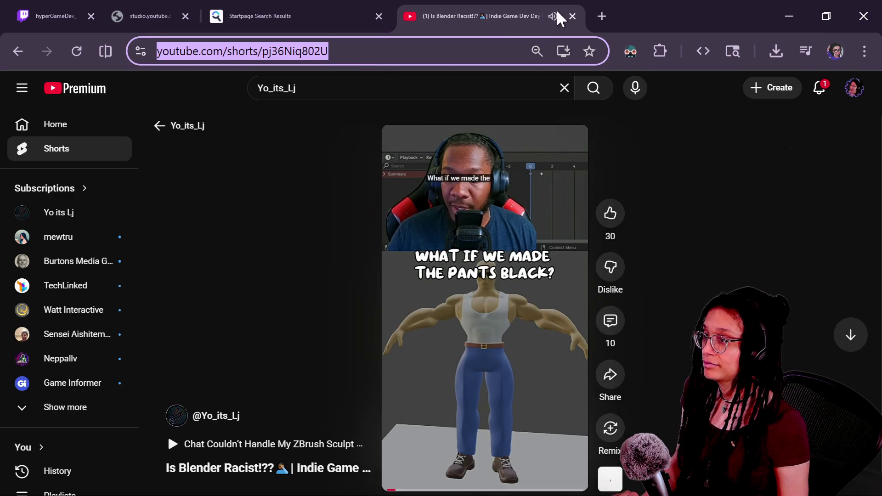
mouse_move(528, 154)
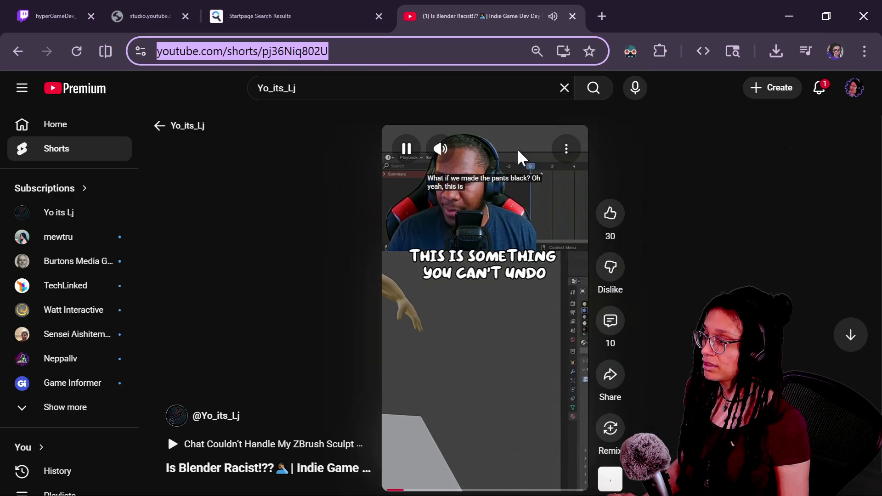
left_click(480, 150)
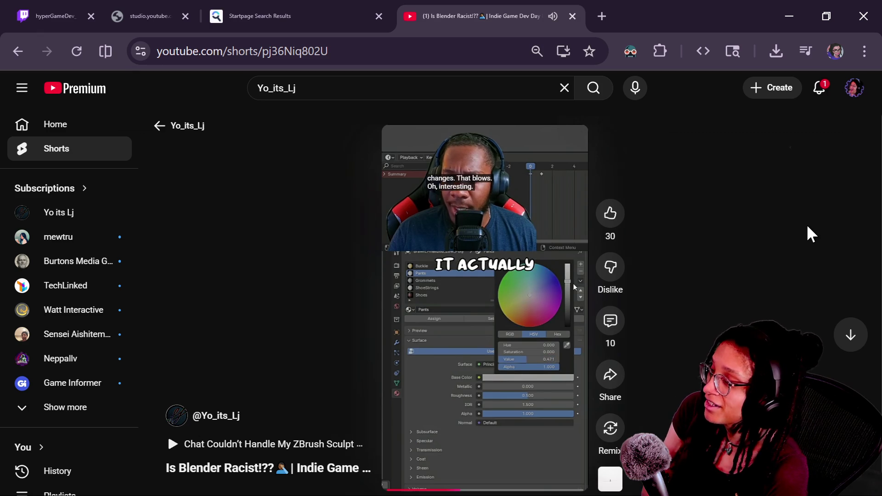
mouse_move(506, 218)
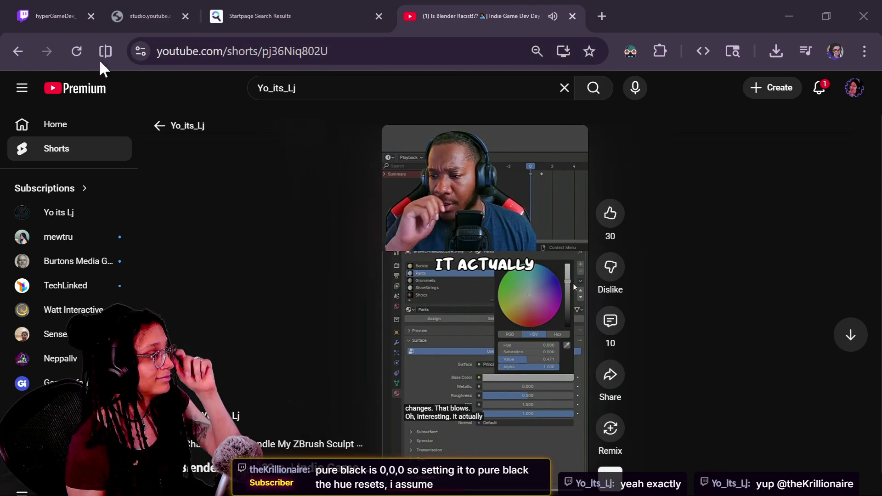
left_click(17, 51)
scroll(300, 230, "up", 5)
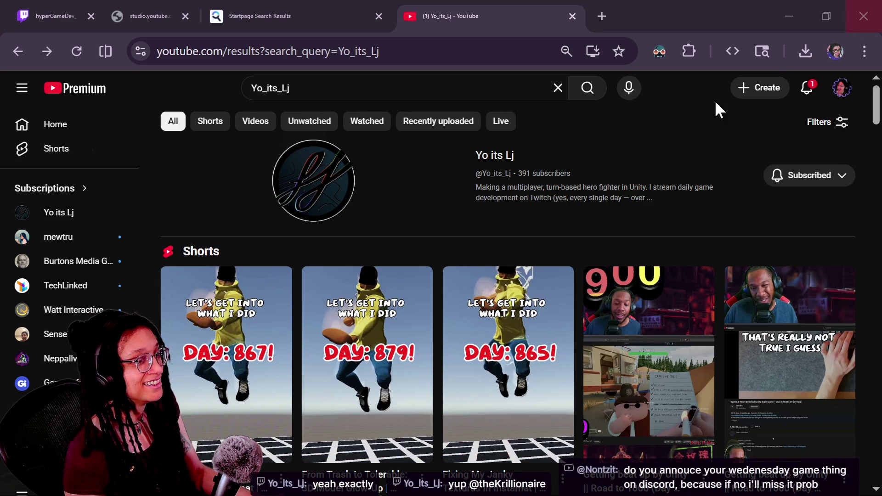
left_click(599, 10)
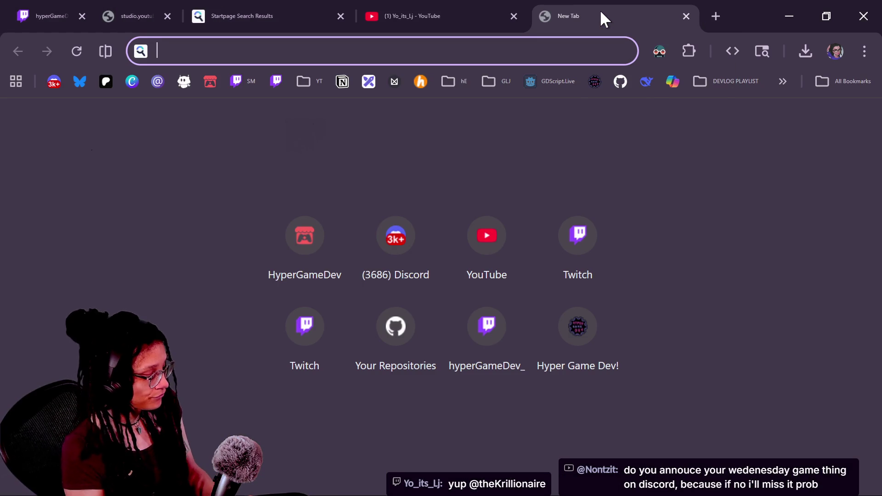
Step: Search Startpage for 'sandy from stardew valley', correcting the misspelled query
type("sadny from")
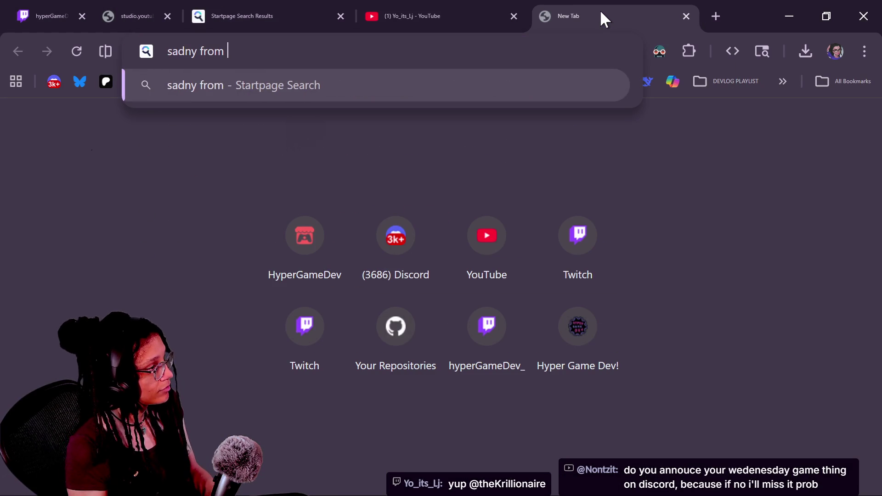
key("ctrl+a")
type("sandyu")
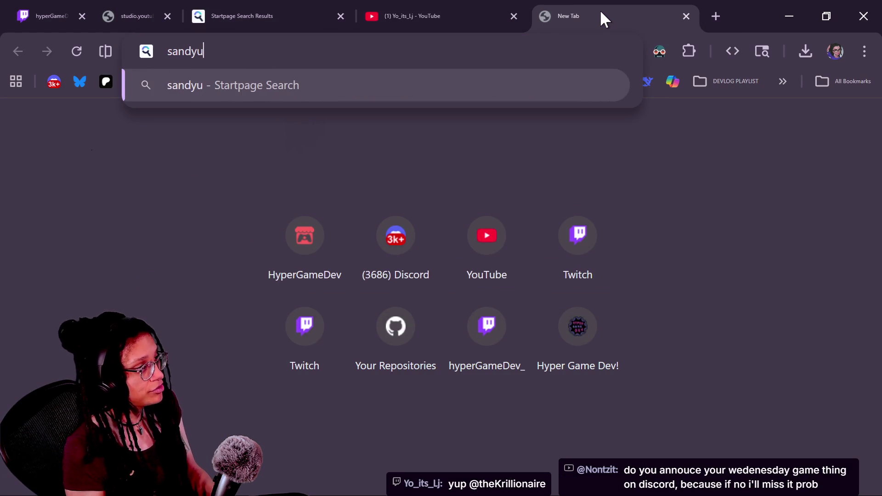
type("tard")
type("ley")
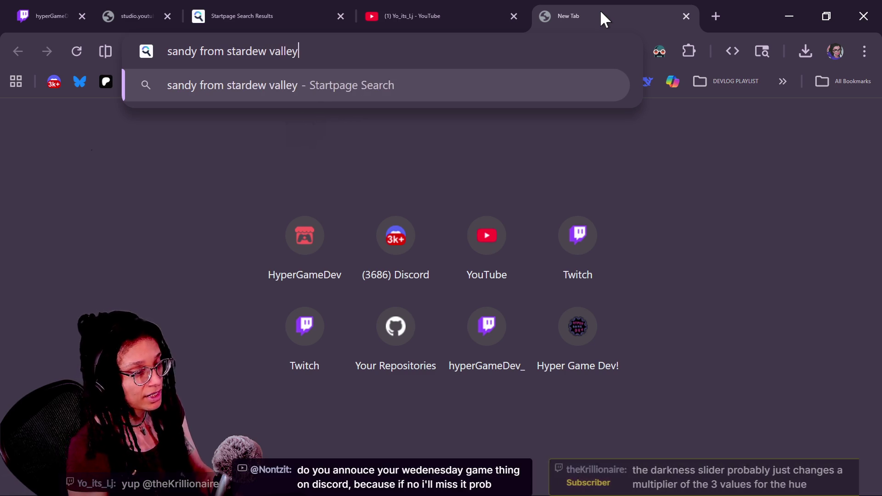
key("Return")
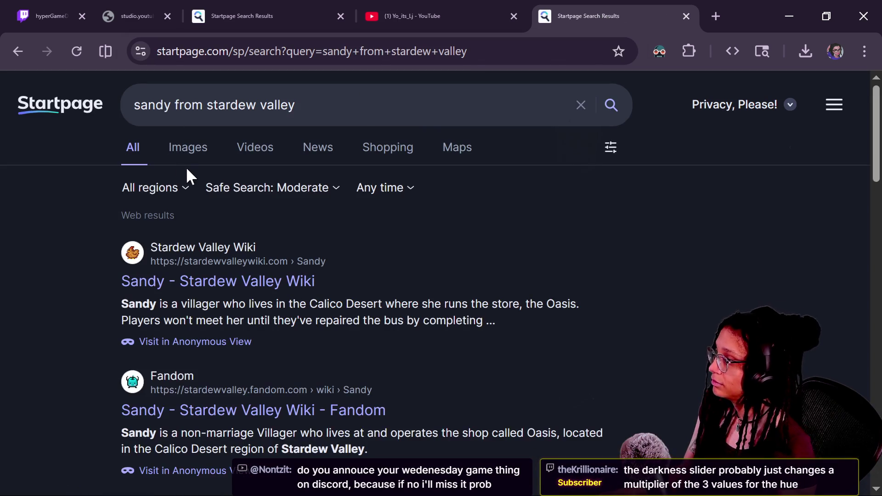
Step: Browse the image results for Sandy, then switch to the Hyper Game Dev queue window
left_click(195, 156)
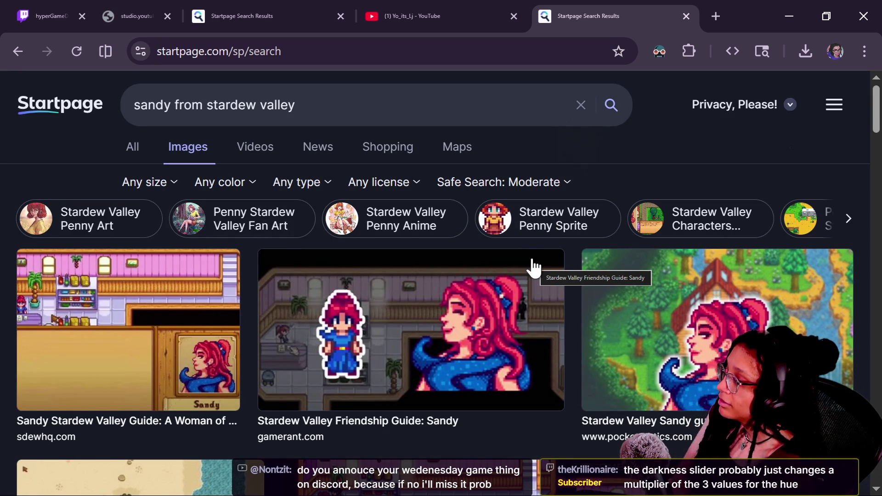
scroll(447, 193, "down", 5)
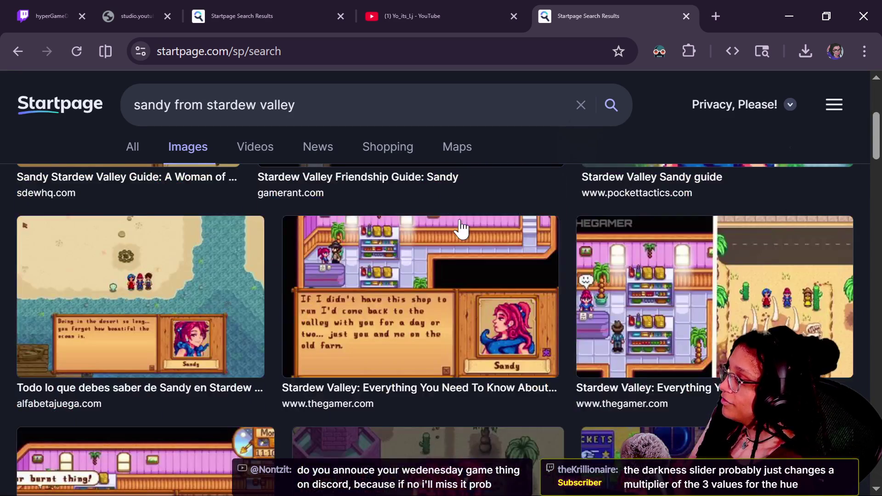
scroll(480, 243, "down", 2)
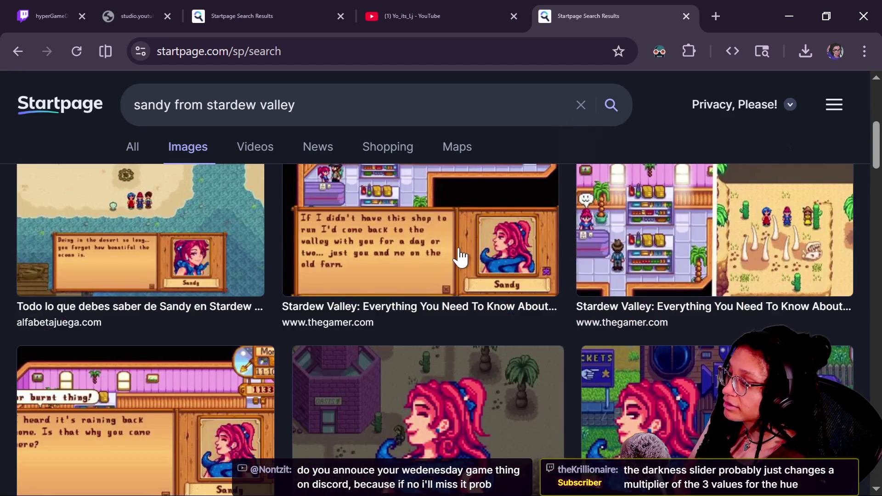
scroll(459, 258, "down", 2)
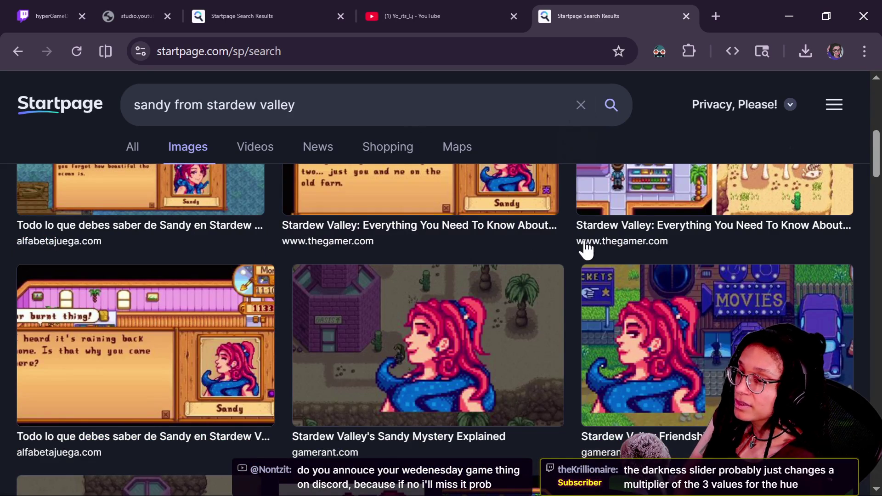
scroll(619, 276, "up", 10)
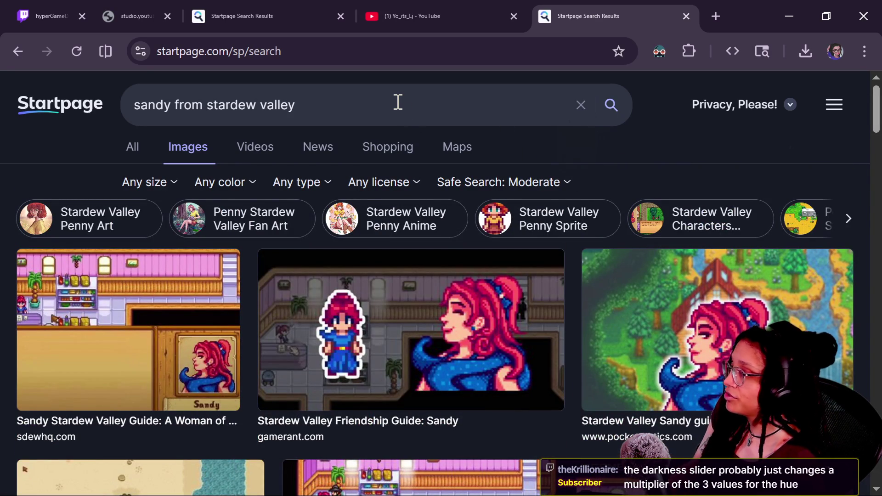
double_click(434, 105)
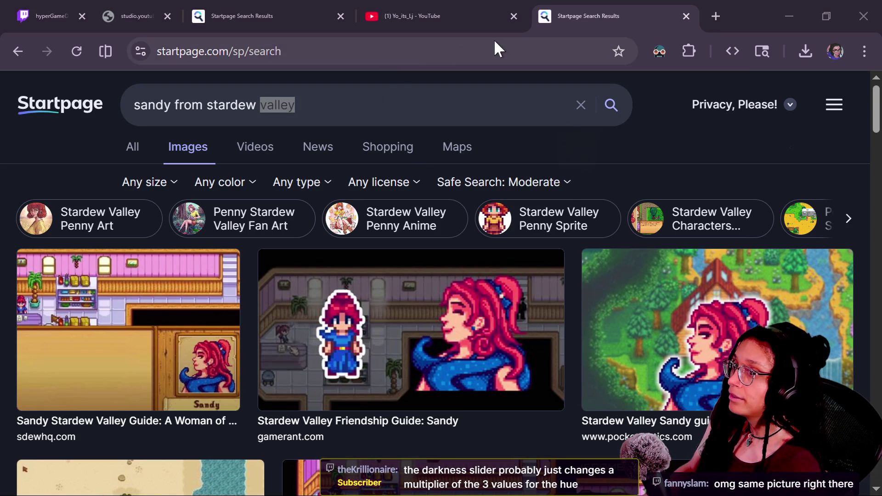
key("alt+Tab")
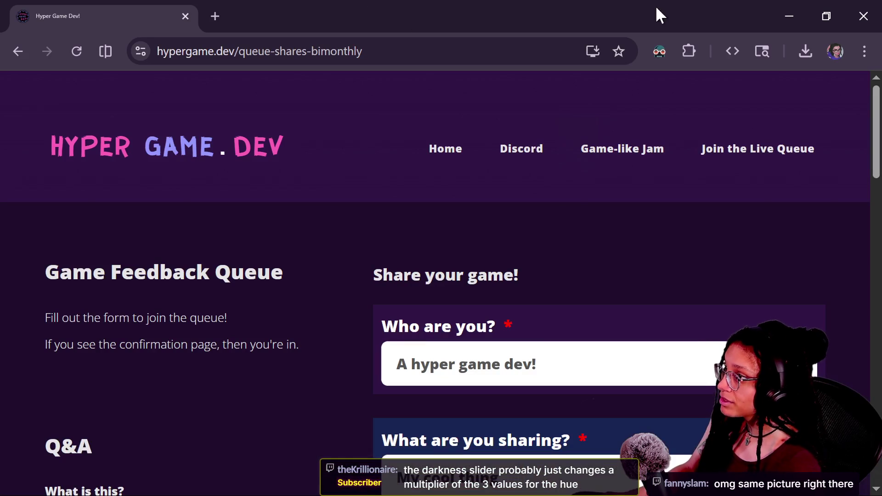
Step: View the February Game Feedback Stream event in the Hyper Game Dev Discord, then return to Startpage
left_click(214, 18)
left_click(53, 82)
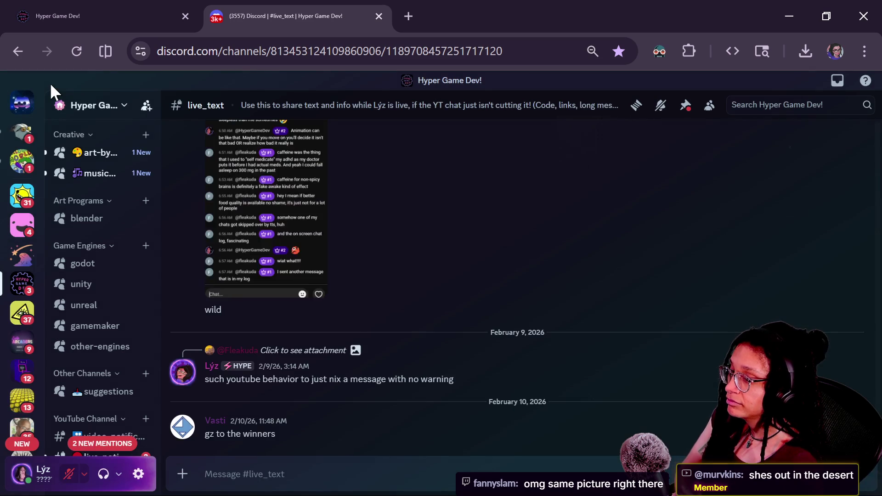
scroll(74, 185, "up", 10)
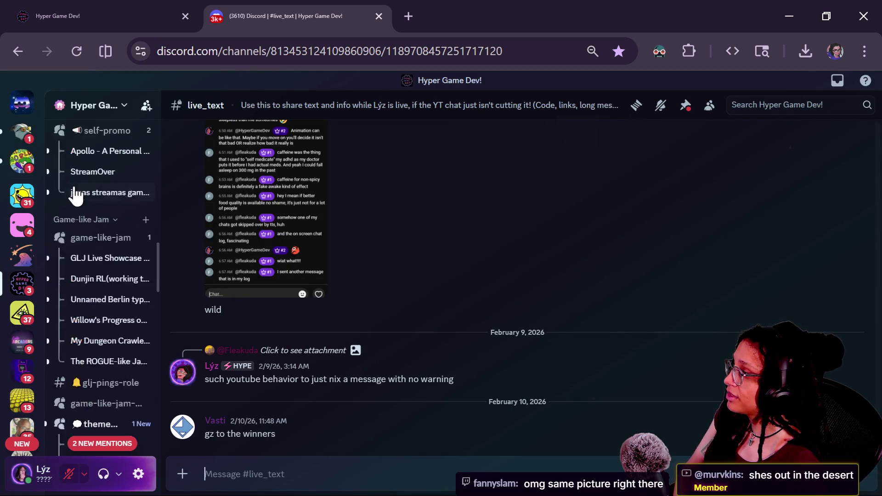
left_click(89, 223)
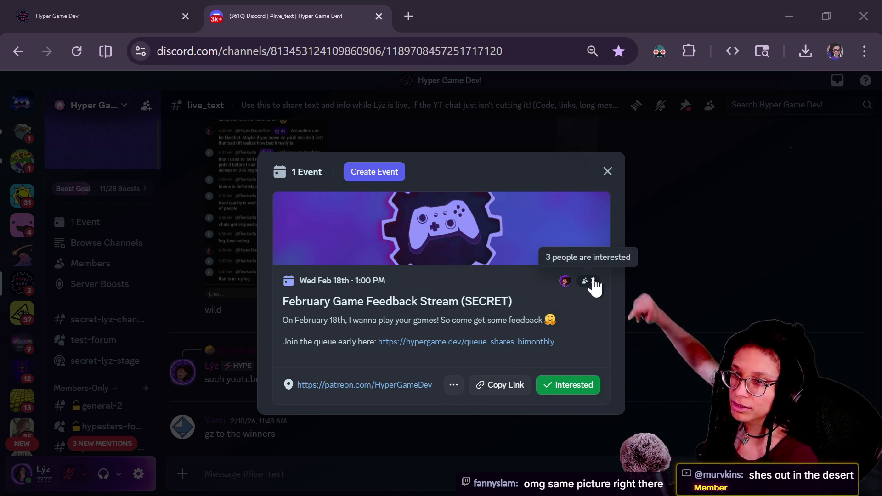
left_click(608, 172)
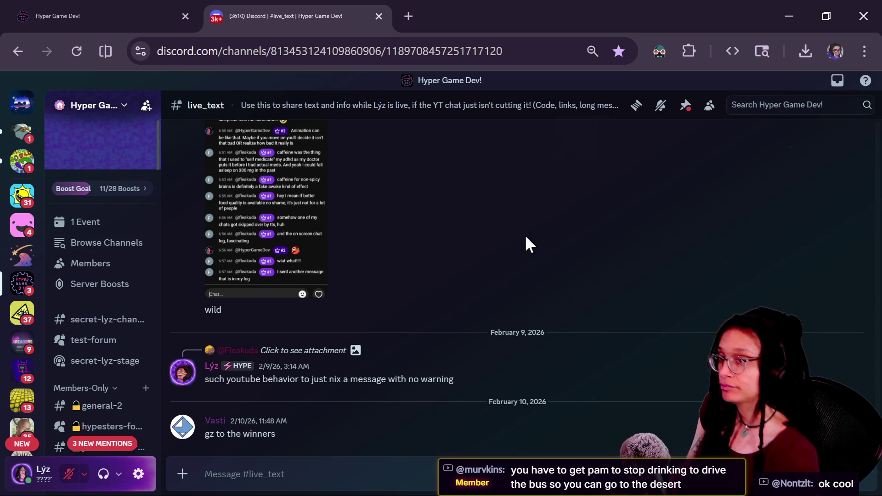
key("alt+Tab")
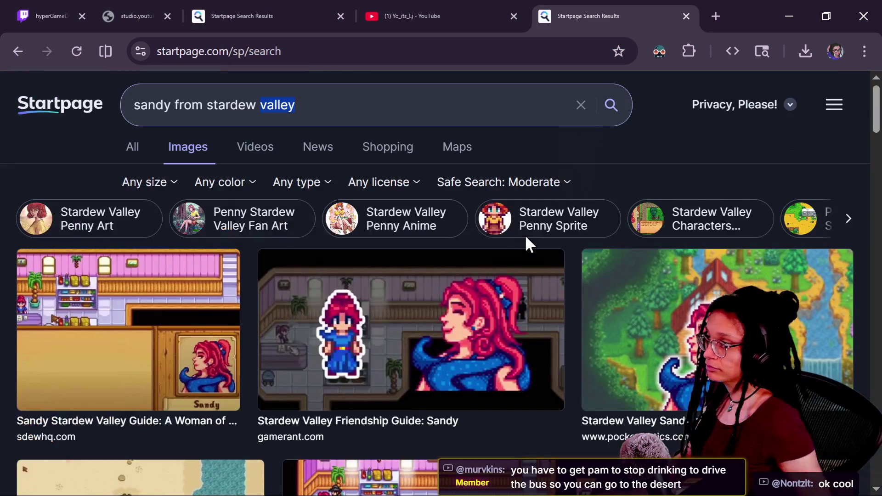
Step: Scroll through the recent YouTube and Twitch live chat messages, then switch to Discord
key("alt+Tab")
key("alt+Tab")
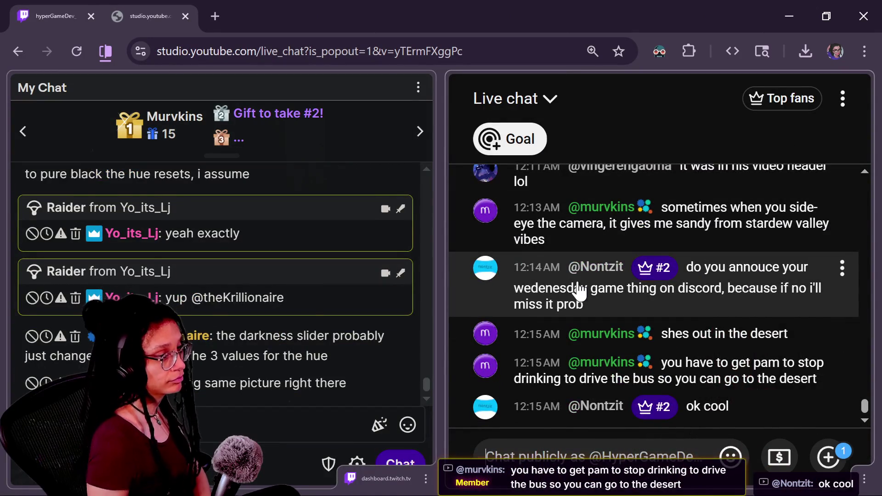
scroll(577, 289, "up", 5)
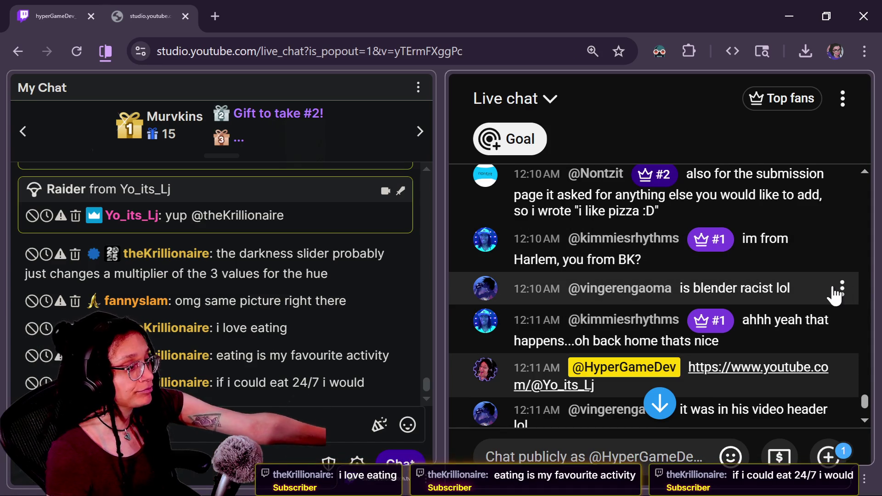
scroll(835, 294, "down", 2)
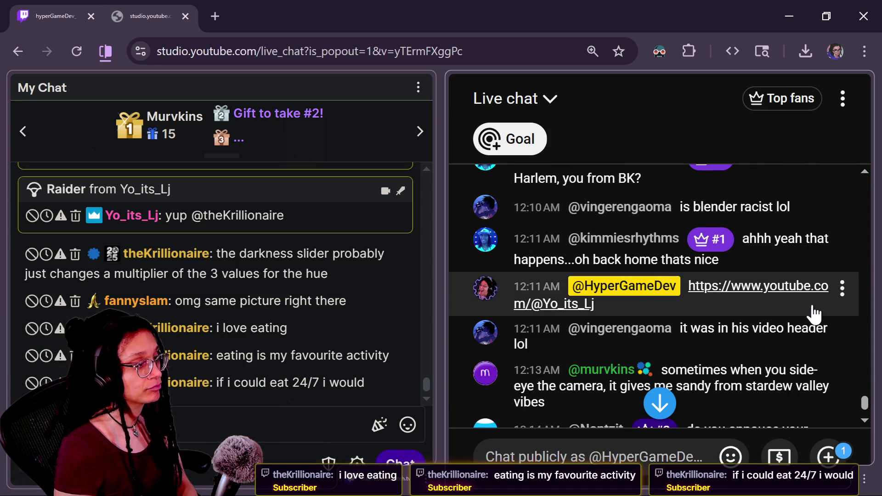
scroll(813, 313, "down", 3)
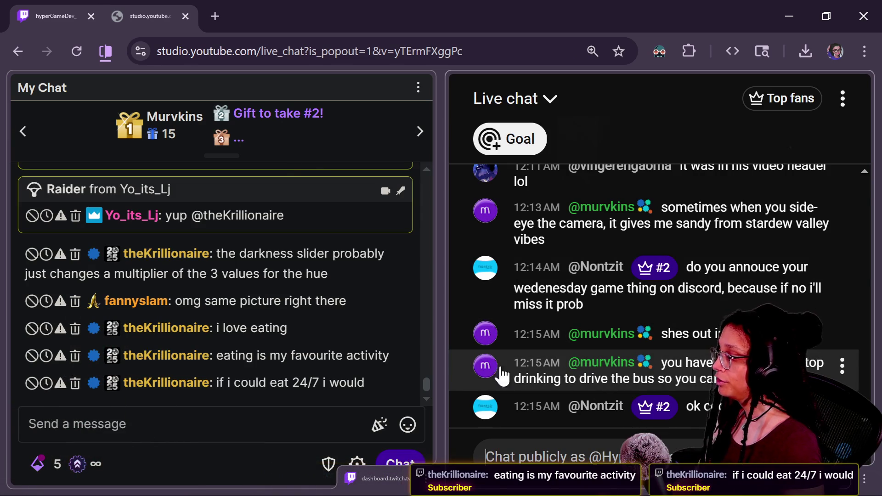
left_click(306, 437)
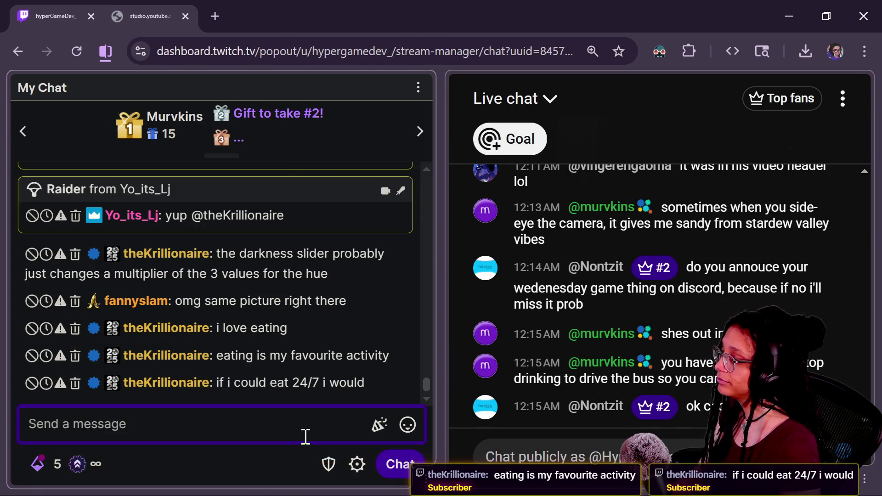
key("alt+Tab")
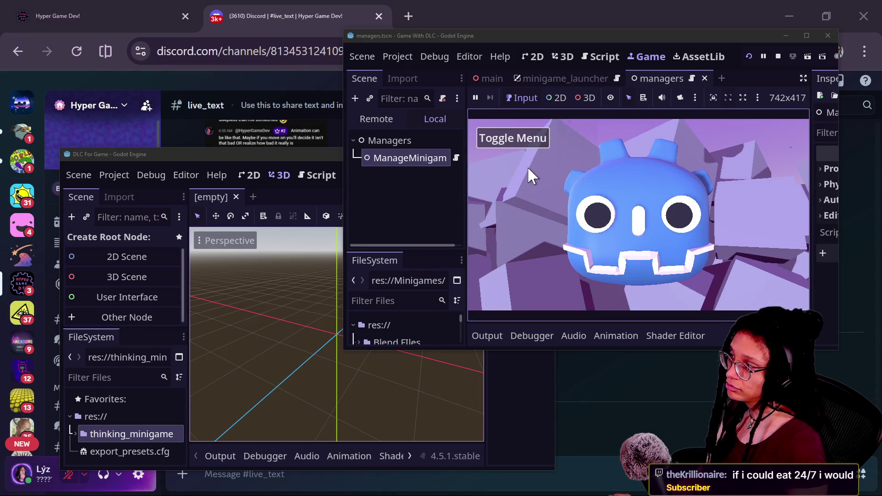
Step: Minimize Discord and Twitch chat, then open the ManageMinigames script in the maximized managers window
left_click(803, 17)
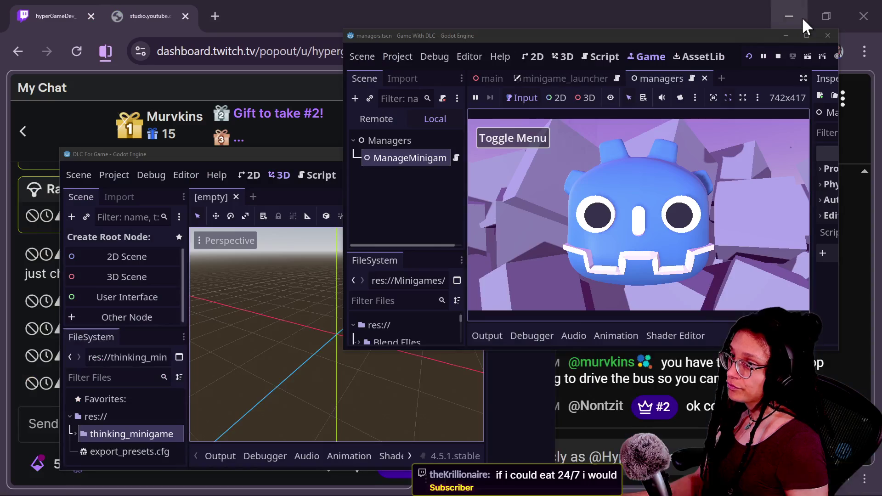
left_click(795, 15)
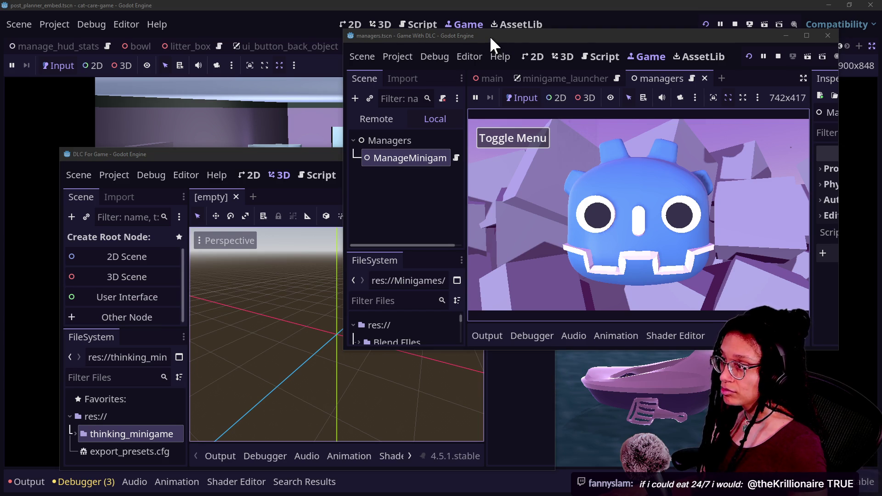
left_click(597, 56)
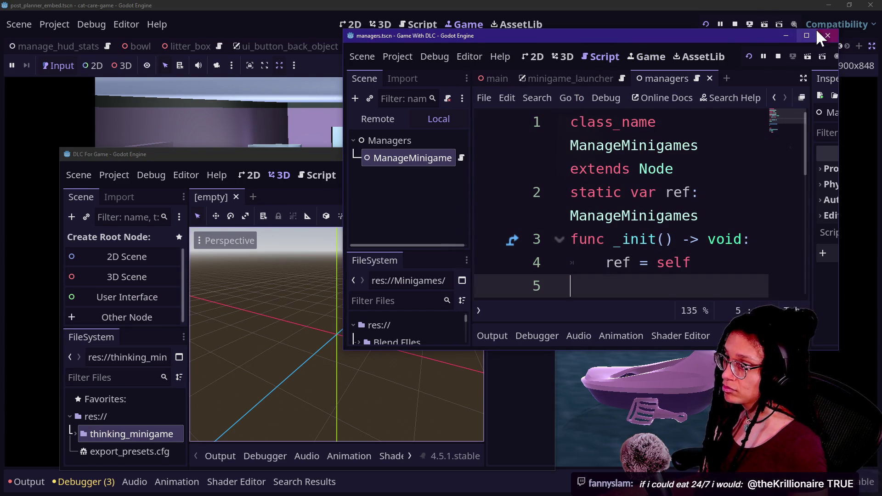
left_click(808, 35)
Step: Locate the pass line inside _ready_minigames() and restore the managers window to a smaller size
left_click_drag(444, 207, 464, 231)
left_click(406, 277)
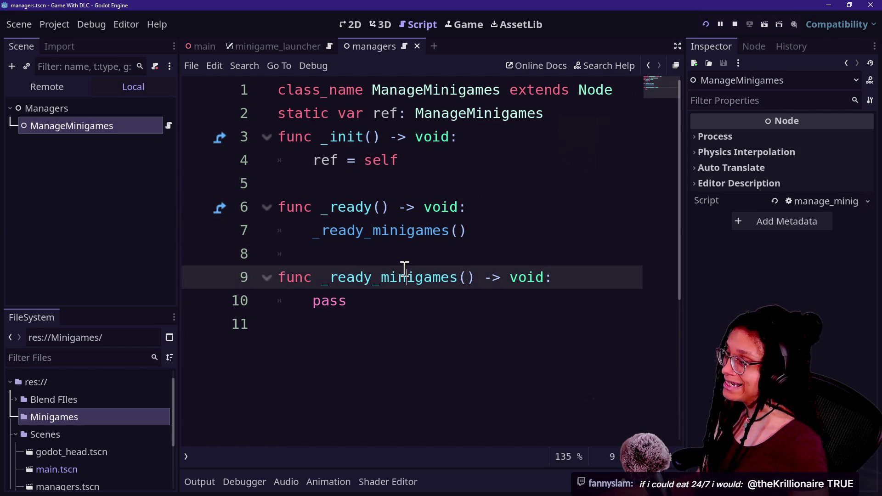
left_click(385, 299)
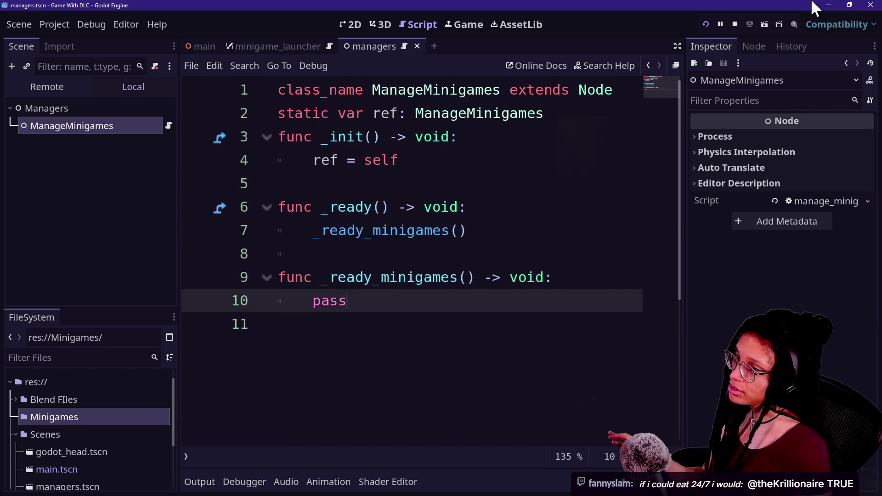
left_click(859, 5)
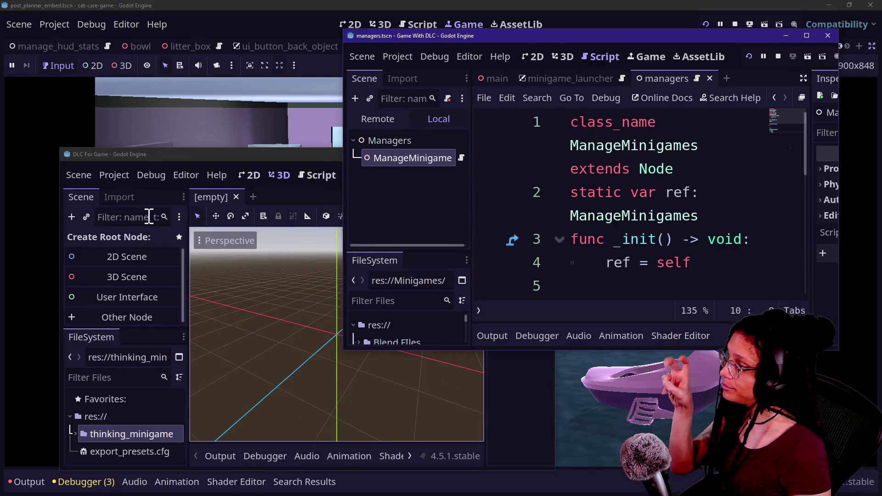
Step: In the DLC For Game project's FileSystem, expand the thinking_minigame > Scenes folders
left_click(275, 176)
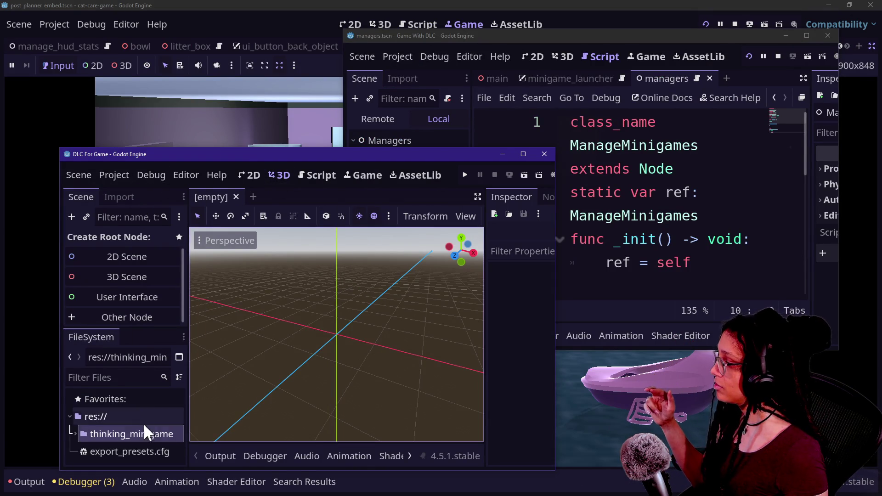
left_click(74, 435)
scroll(81, 441, "down", 2)
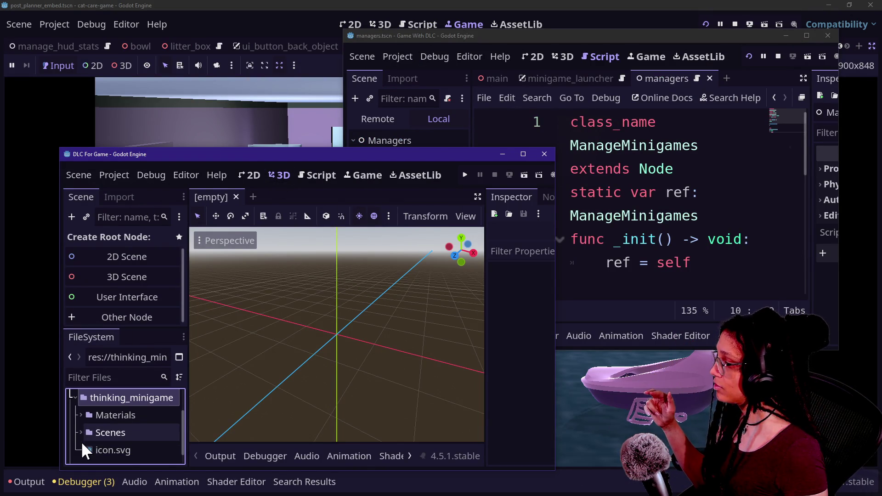
scroll(81, 442, "down", 1)
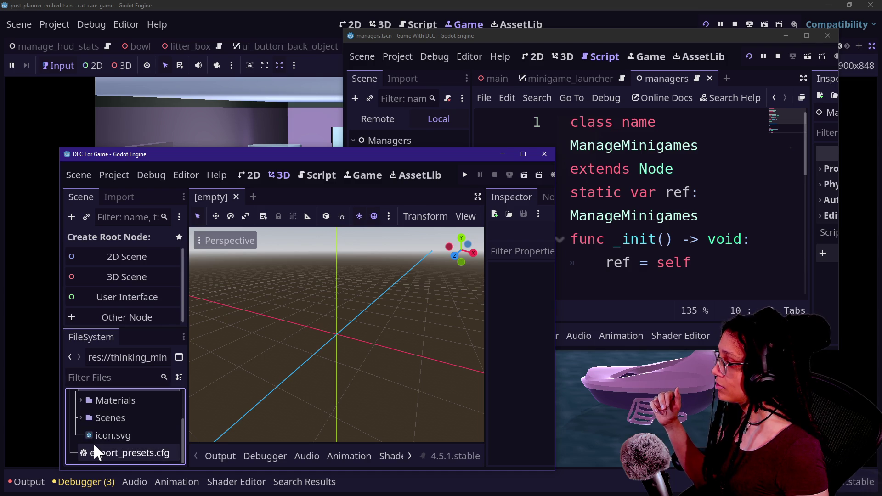
left_click(81, 421)
left_click(80, 418)
left_click(80, 418)
Step: Open thought_bubble.tscn to view its cloud, then return to the Game With DLC window
double_click(108, 444)
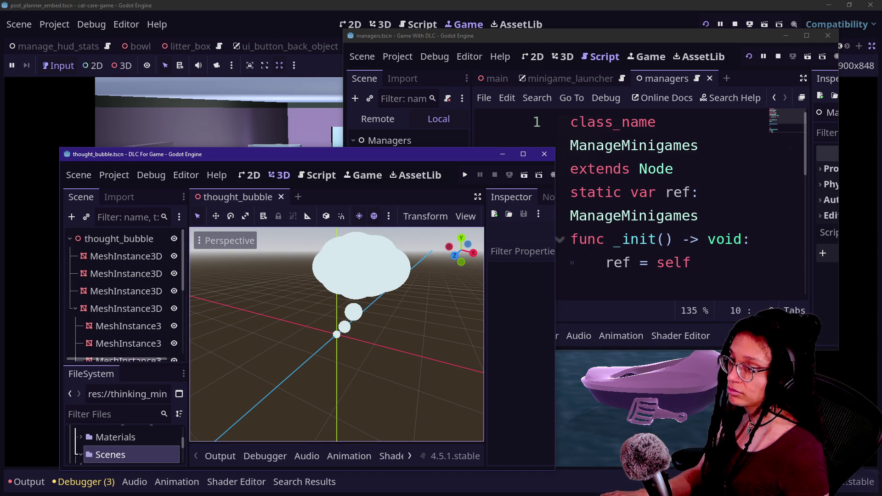
left_click_drag(382, 318, 382, 319)
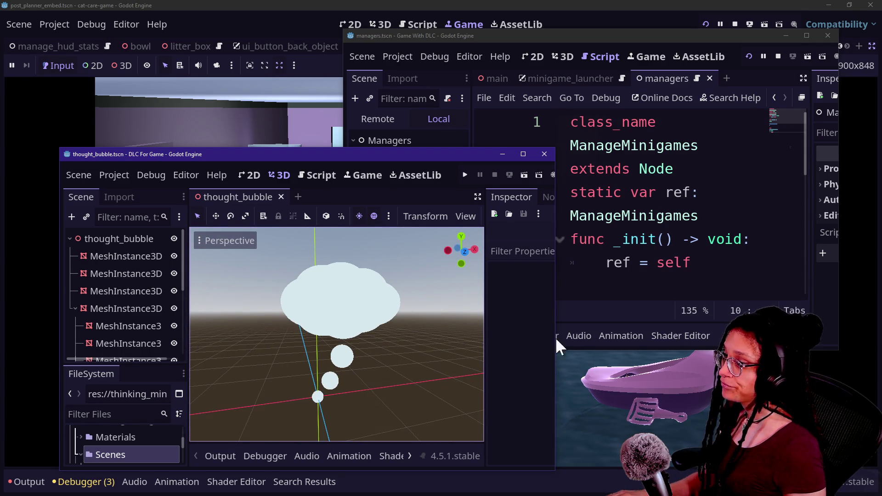
left_click(557, 58)
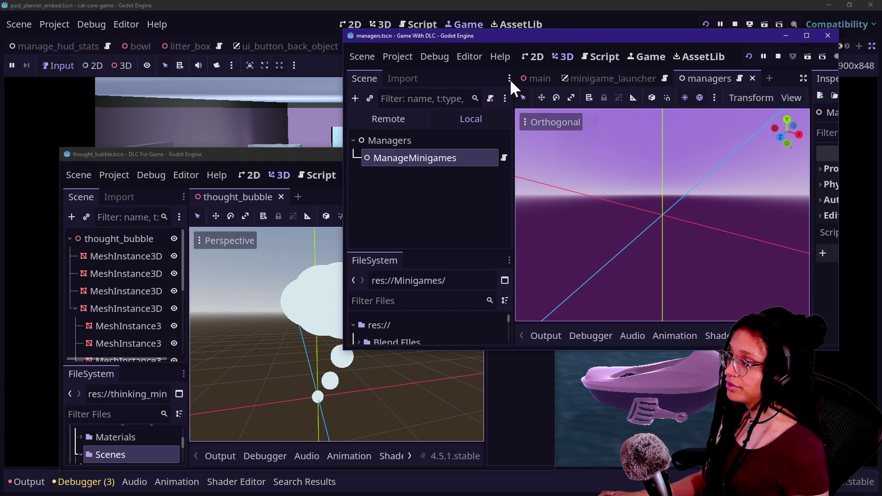
Step: Switch to the main scene, then bring up File Explorer's game-with-dlc Minigames folder
left_click(526, 76)
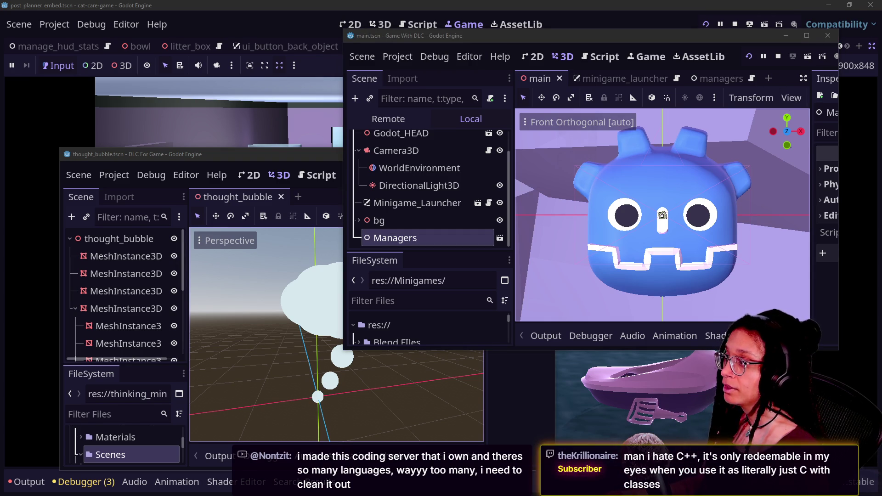
left_click(299, 156)
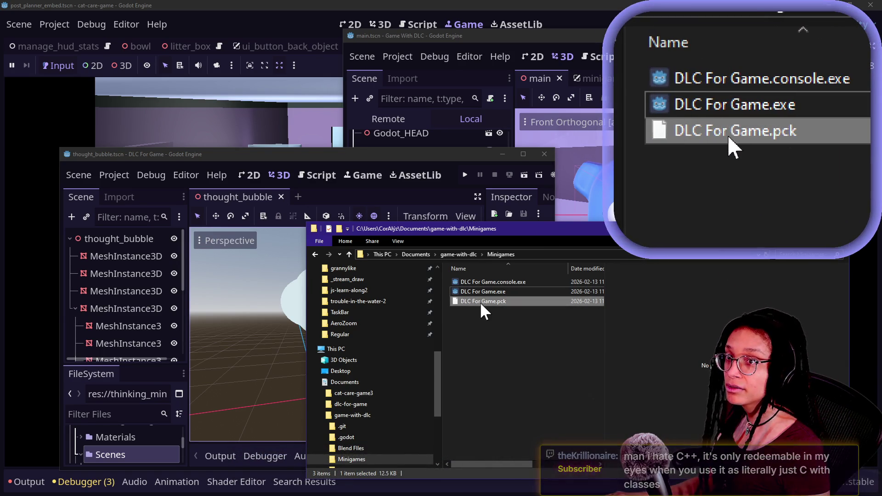
Step: Check DLC For Game.pck's details (12.0 KB PCK file), then raise the thought_bubble Godot window
mouse_move(502, 300)
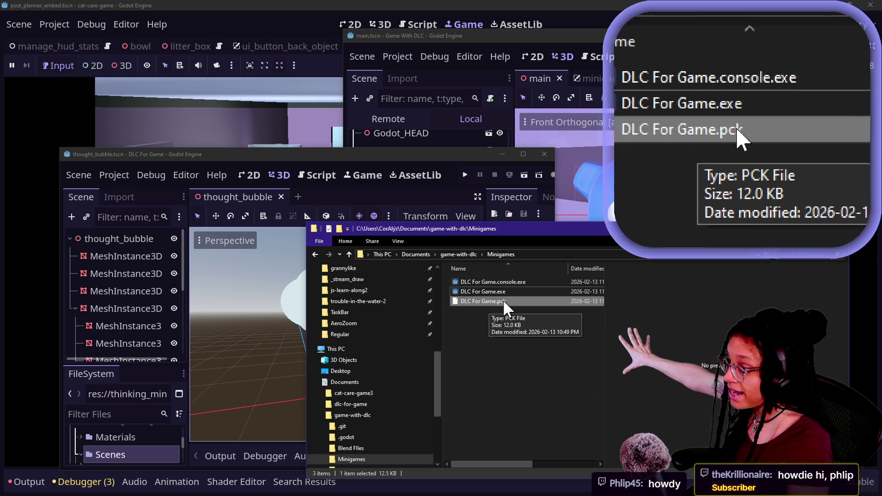
left_click(318, 193)
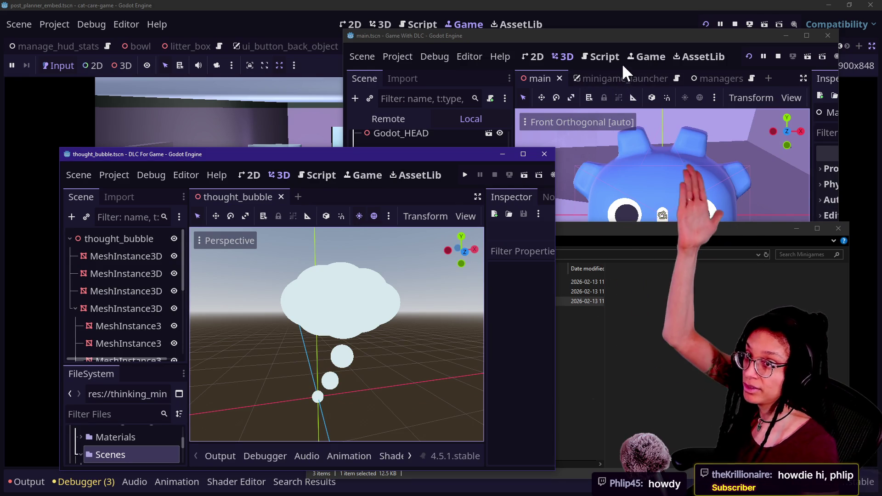
Step: Maximize the Game With DLC main scene window, stop the running game, and switch to the stream chat
left_click(580, 41)
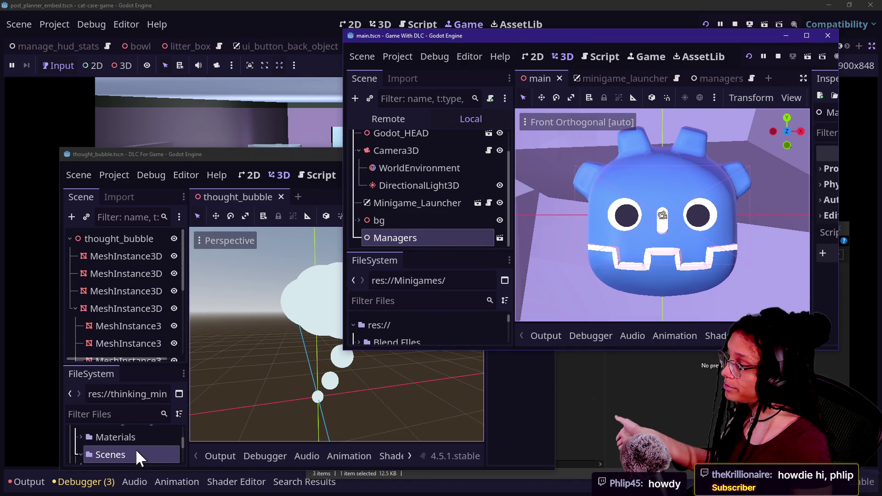
double_click(462, 37)
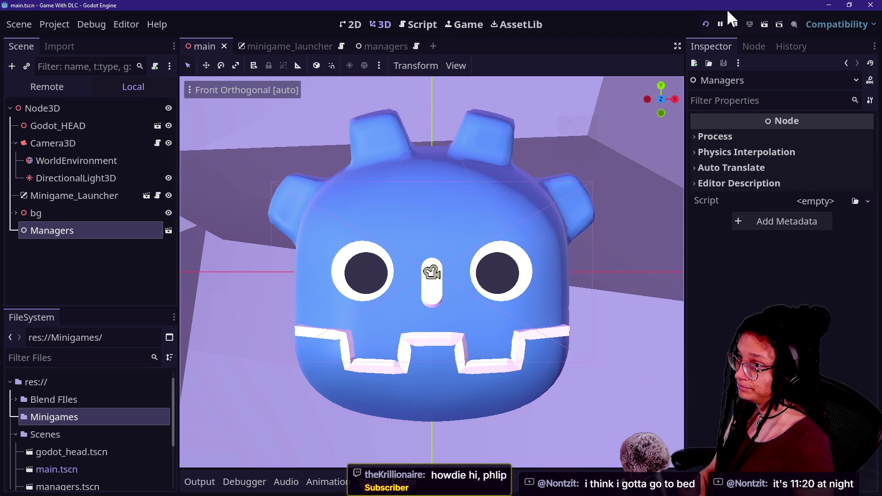
left_click(734, 23)
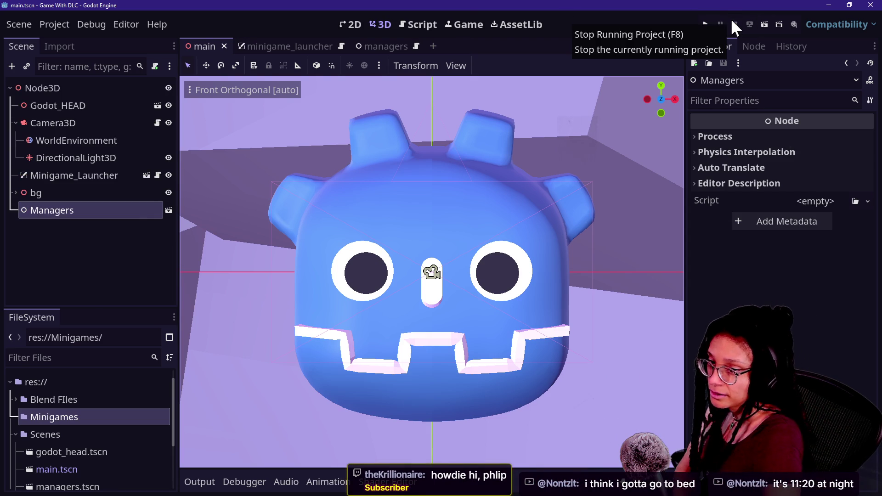
left_click(749, 281)
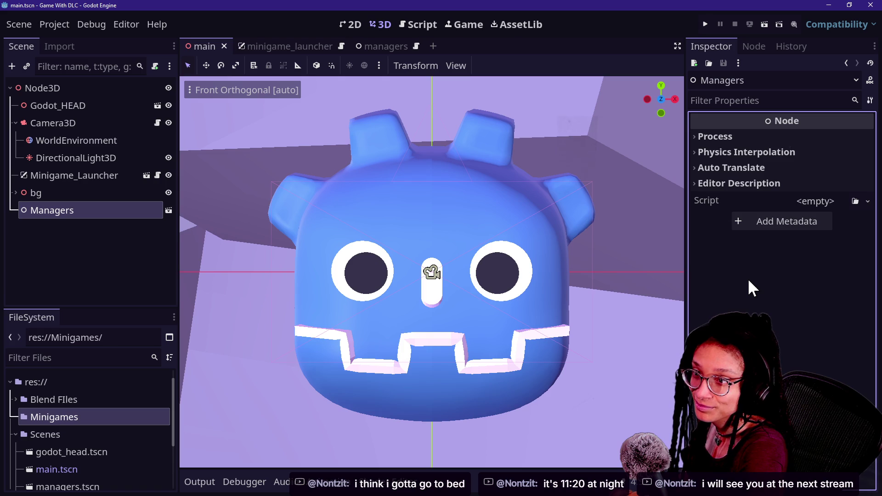
key("alt+Tab")
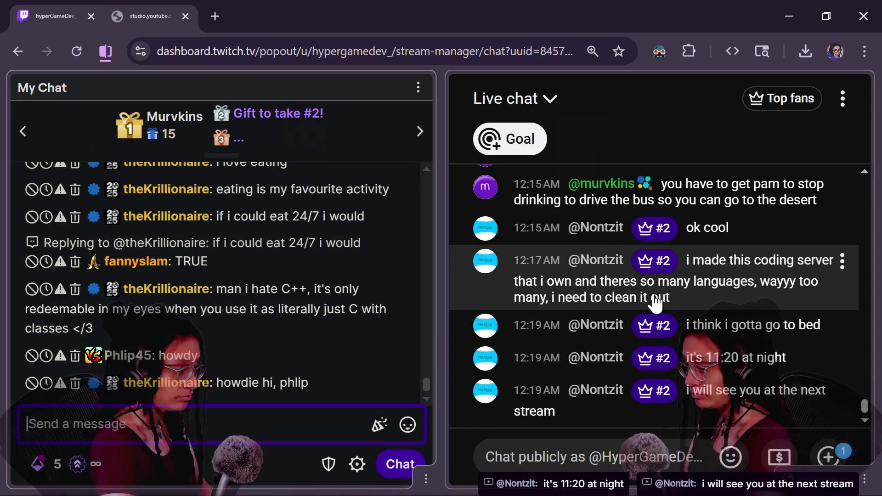
Step: Read the newest Twitch and YouTube chat messages, then return to the Godot editor
mouse_move(653, 297)
left_mouse_down()
mouse_move(663, 329)
mouse_move(715, 327)
left_mouse_up()
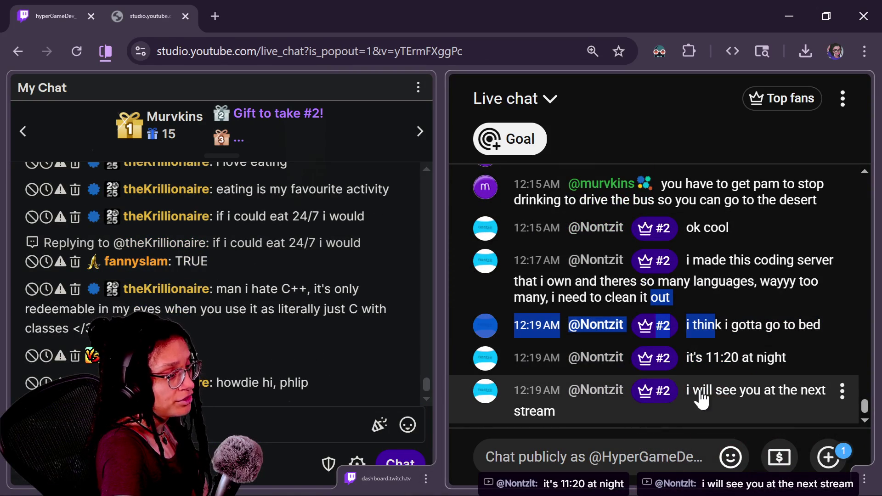
left_click(652, 458)
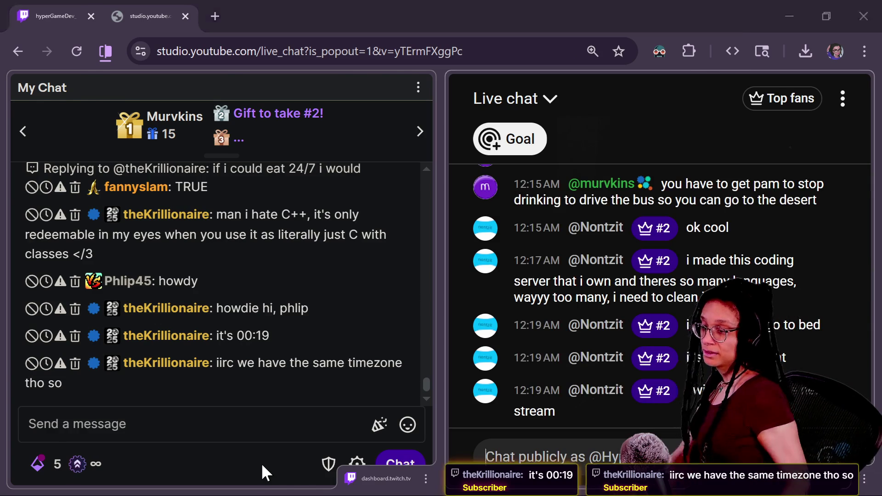
key("alt+Tab")
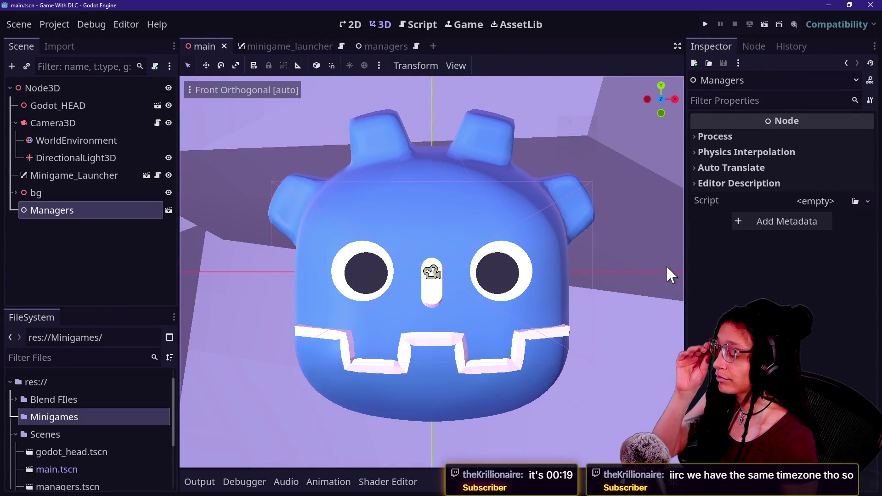
Step: Open the managers script and delete the placeholder pass in _ready_minigames()
left_click(407, 23)
scroll(400, 296, "down", 2)
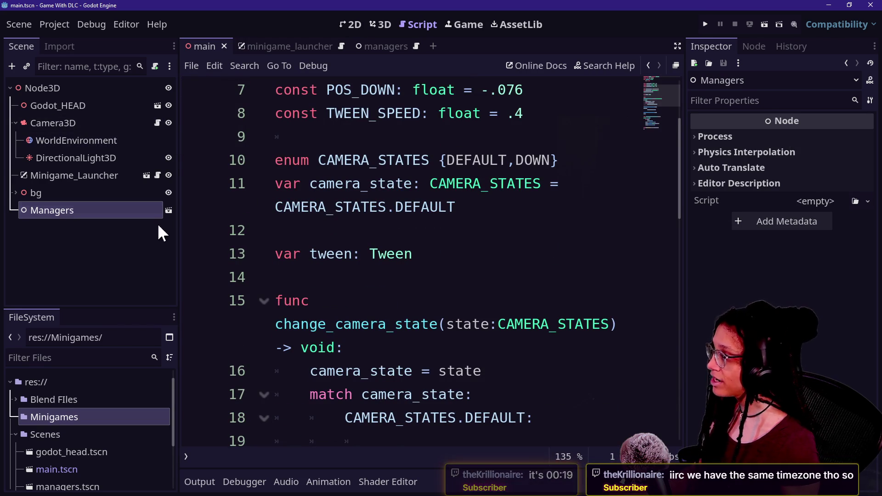
left_click(168, 210)
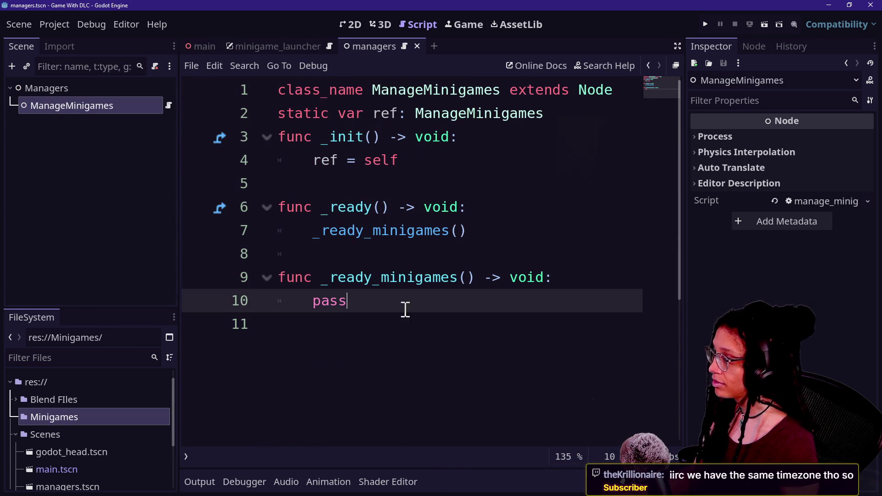
key("BackSpace")
key("BackSpace")
key("BackSpace")
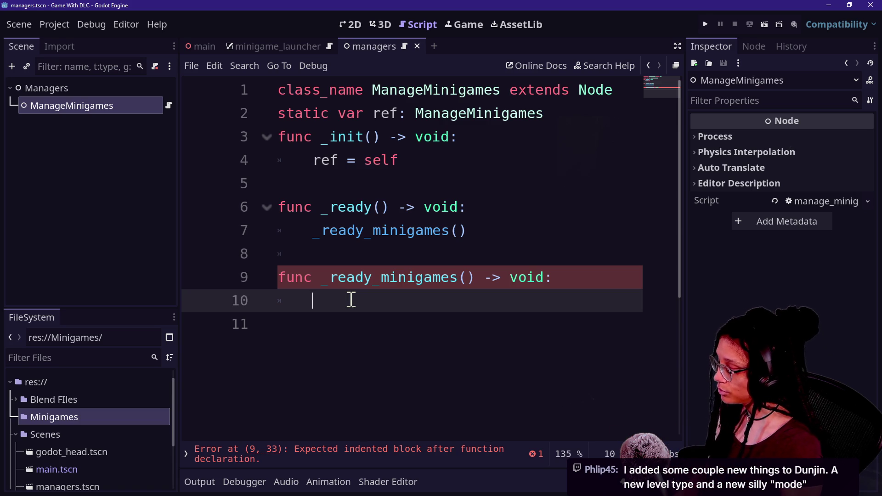
Step: Start a ProjectSettings.load_resource_pack( call on line 10 using autocomplete
type("ProjectSe")
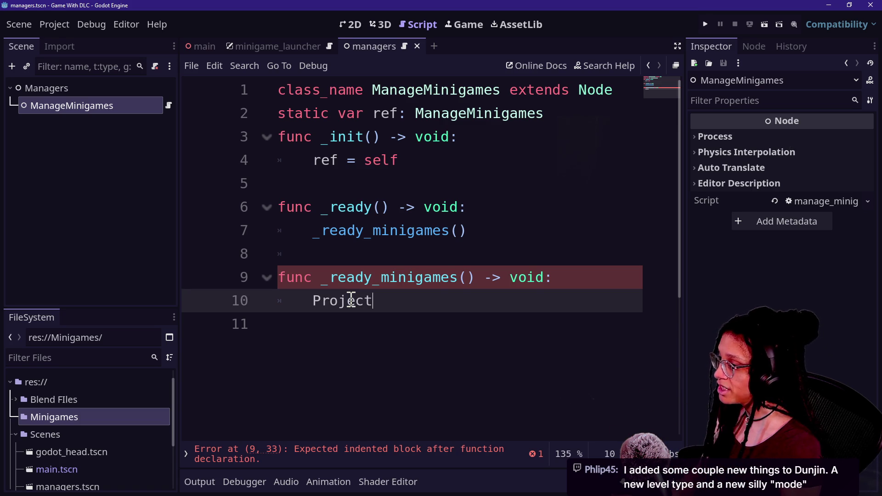
key("Return")
type(".load")
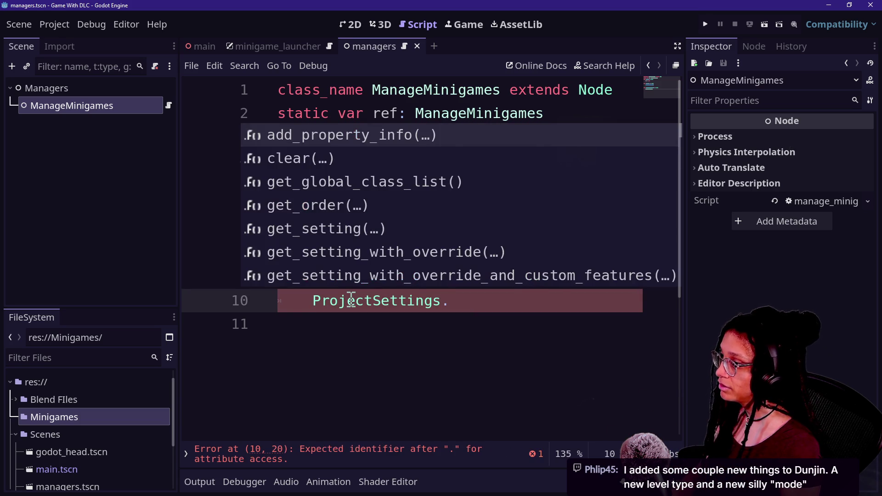
key("ctrl+shift+F11")
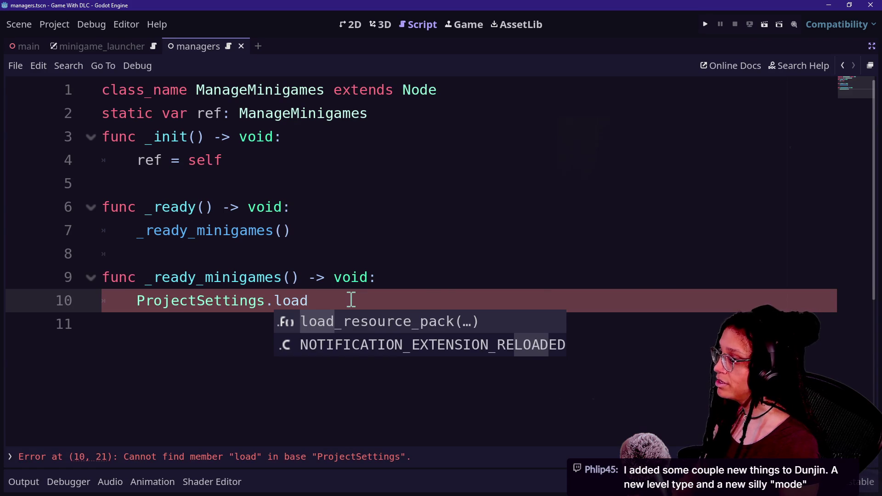
key("Return")
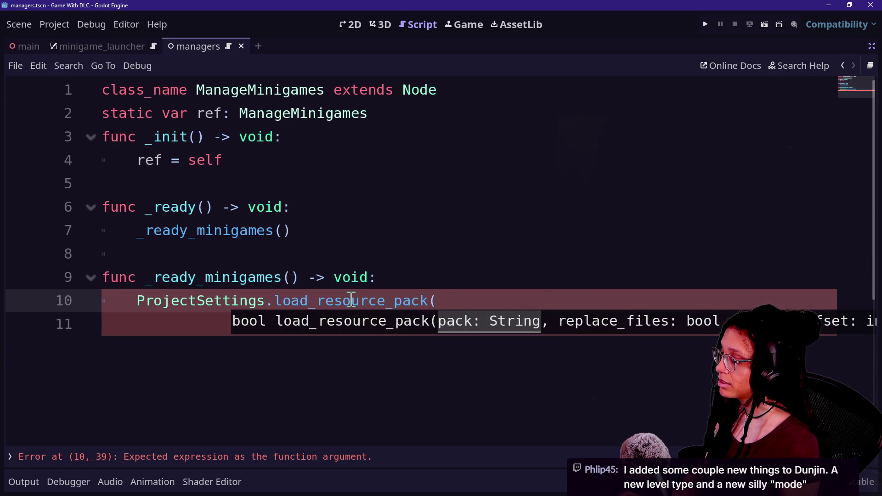
key("BackSpace")
Step: Enter the path argument "res://Minigames/, leaving the string unterminated
type("res://M")
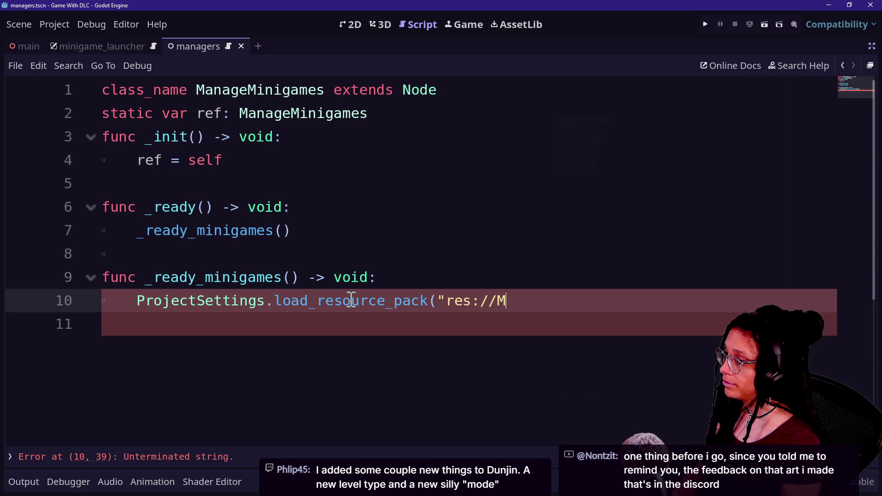
type("igame")
key("BackSpace")
key("BackSpace")
key("BackSpace")
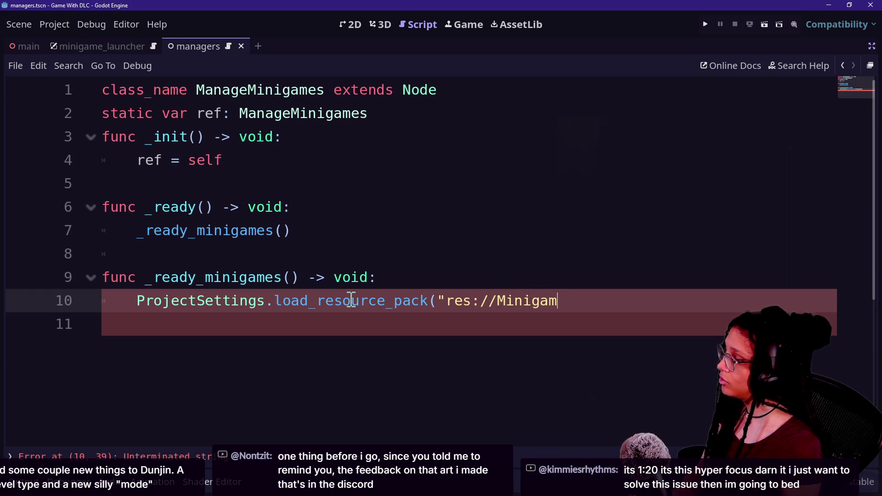
key("BackSpace")
key("BackSpace")
type("thinkin")
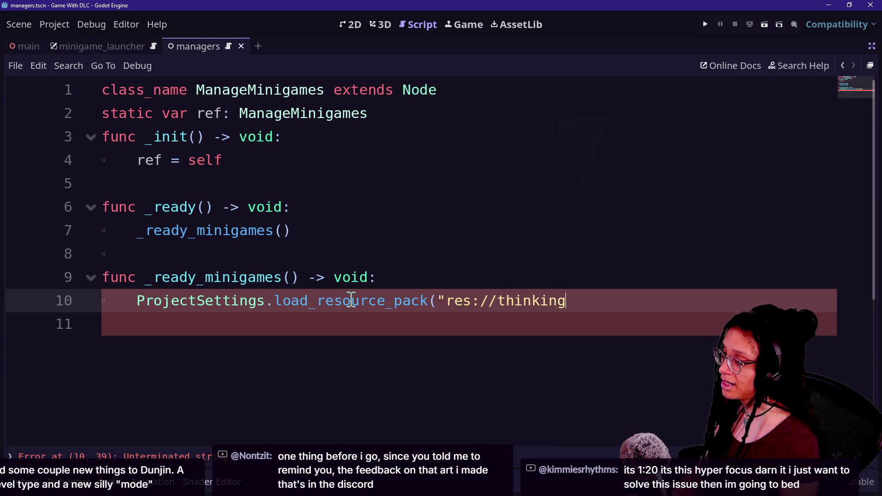
key("BackSpace")
key("BackSpace")
key("BackSpace")
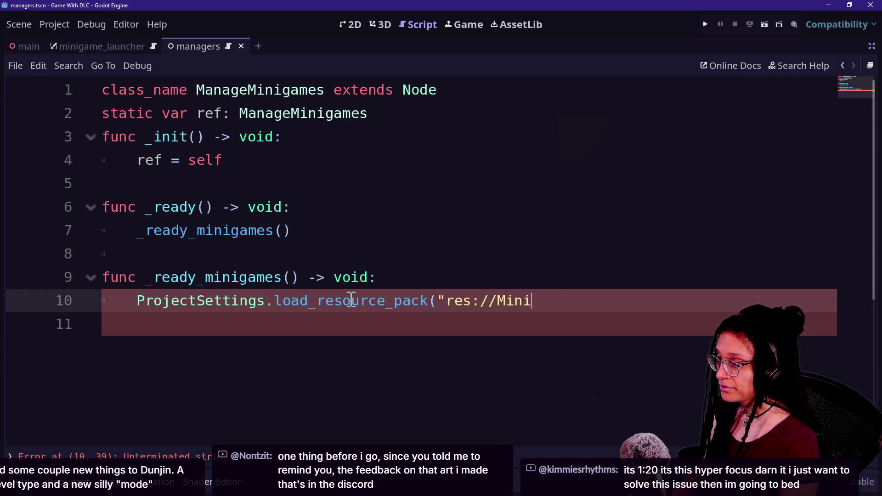
type("igames/")
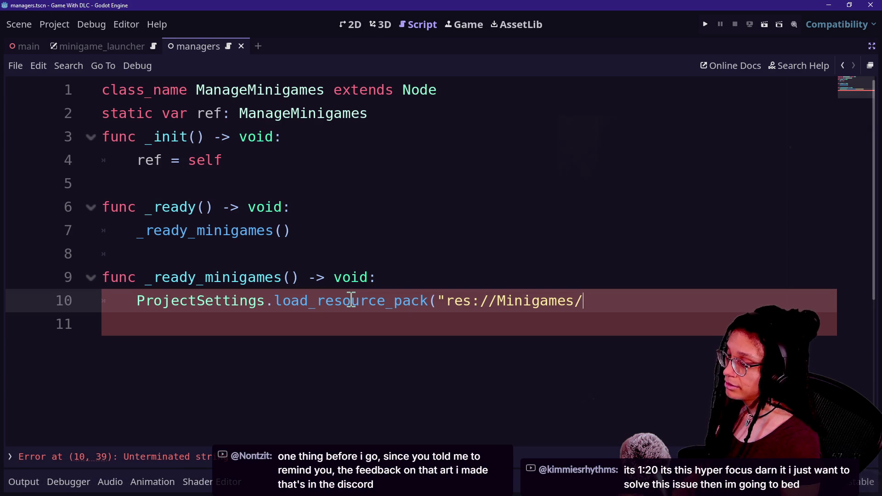
key("ctrl+shift+F11")
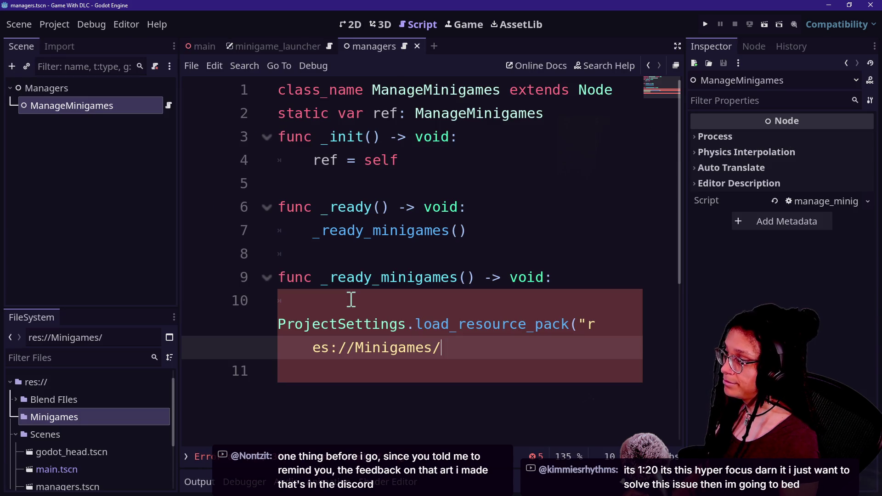
key("ctrl+shift+F11")
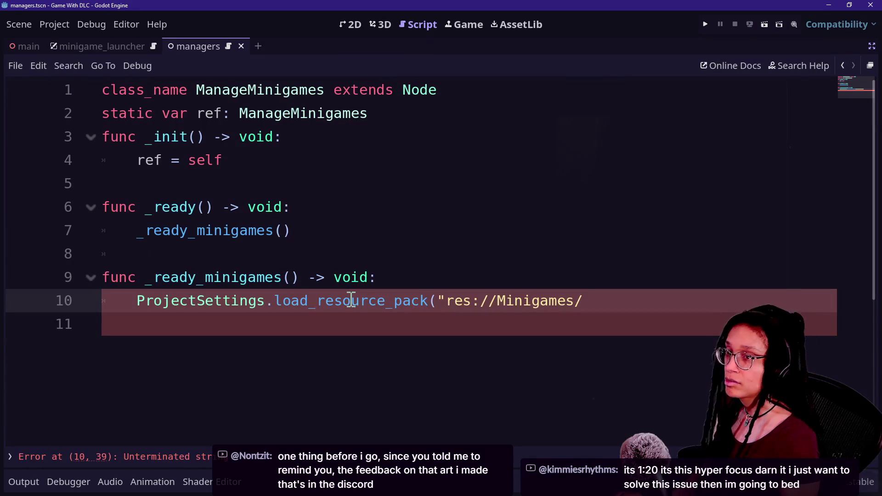
key("alt+Tab")
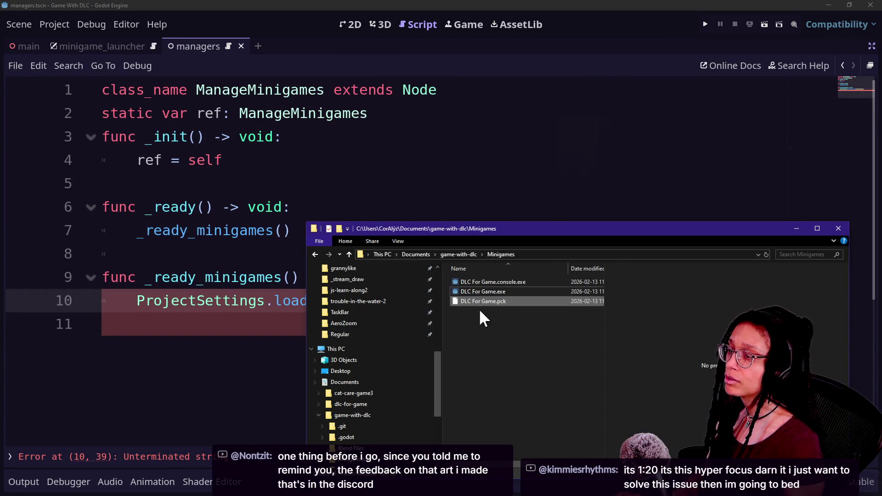
Step: Copy the name DLC For Game from the .pck file in Minigames, then return to the script
left_click(482, 300)
left_click(483, 303)
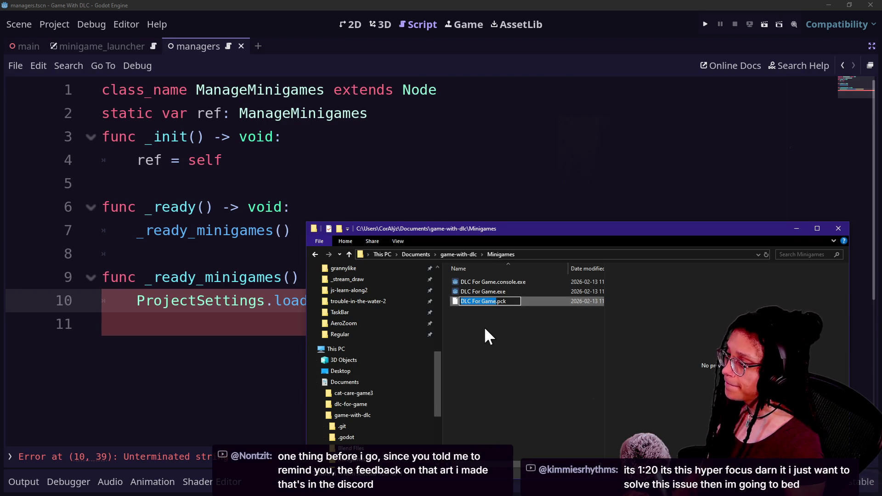
left_click(484, 326)
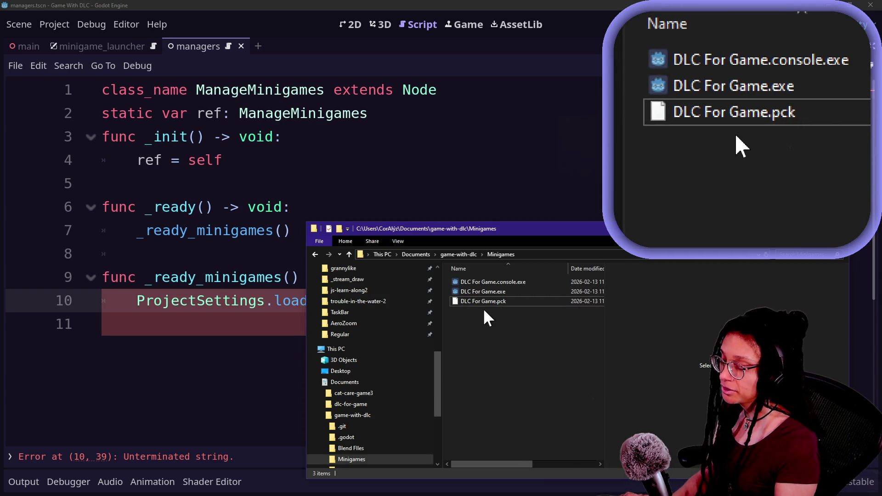
left_click(421, 209)
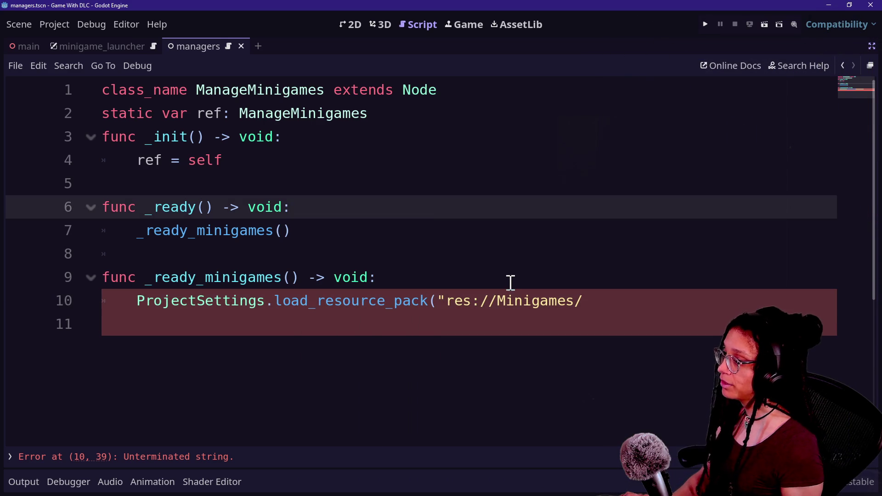
Step: Paste DLC For Game after res://Minigames/ and close the string with a quote
left_click(587, 300)
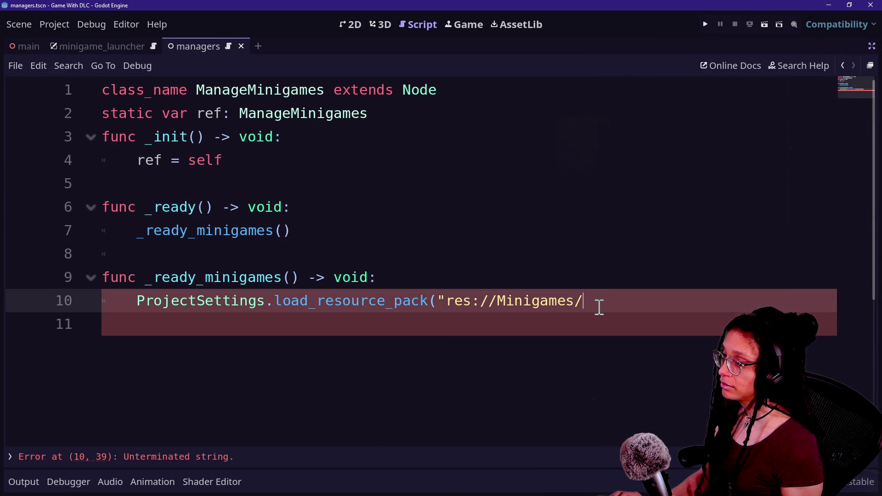
key("super+v")
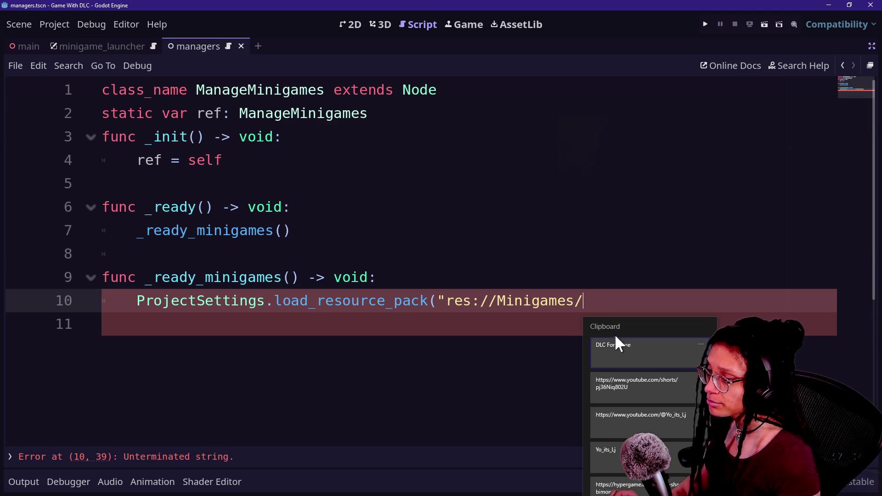
left_click(617, 345)
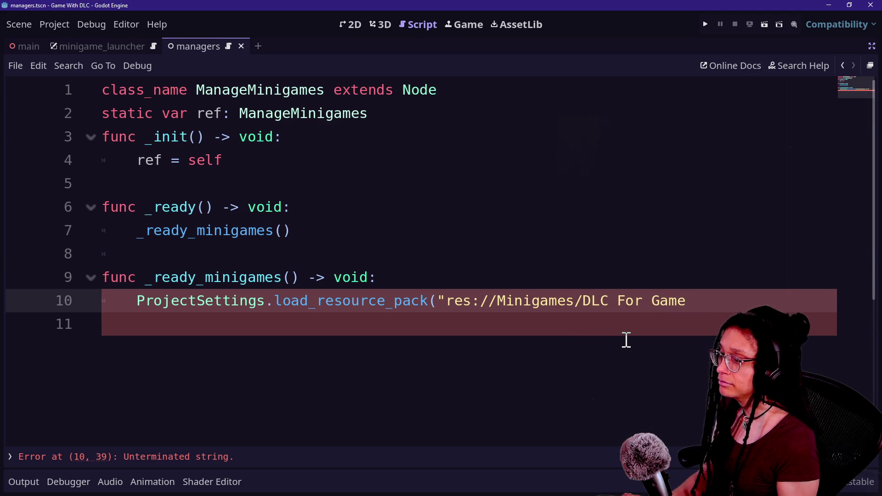
type("\")")
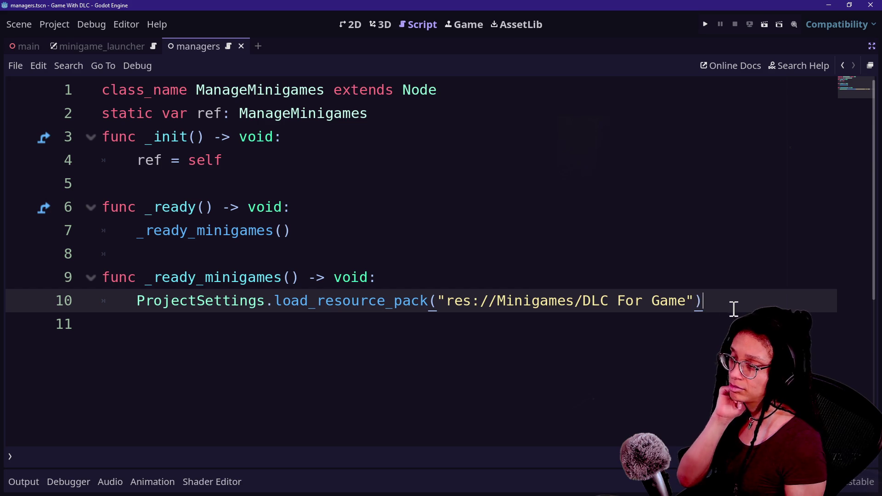
key("BackSpace")
type(",")
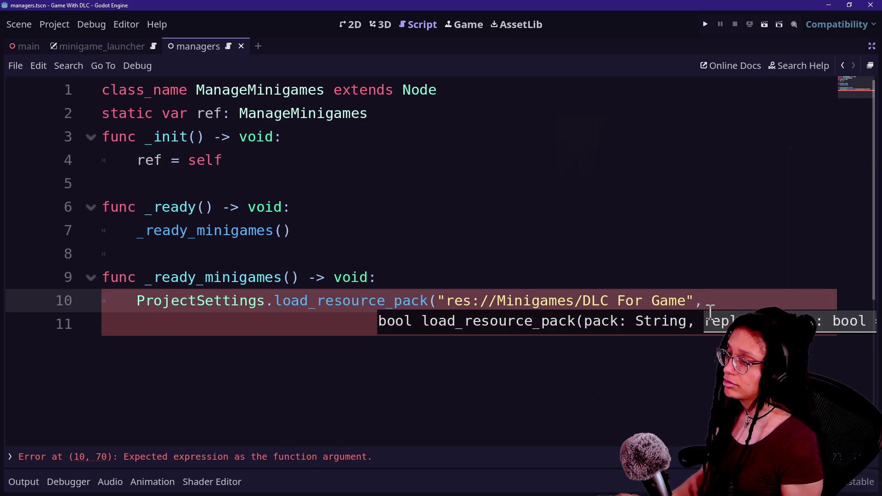
Step: Move the path argument onto its own line and close the call with )
left_click(437, 300)
key("Return")
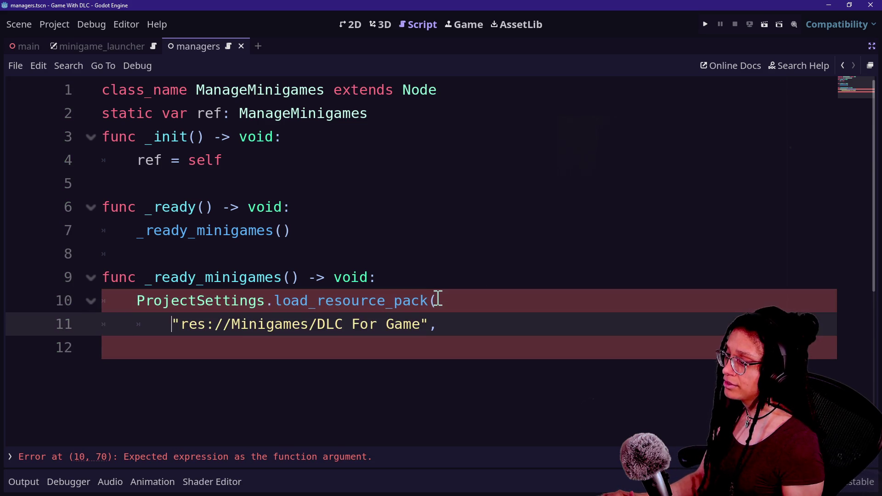
key("End")
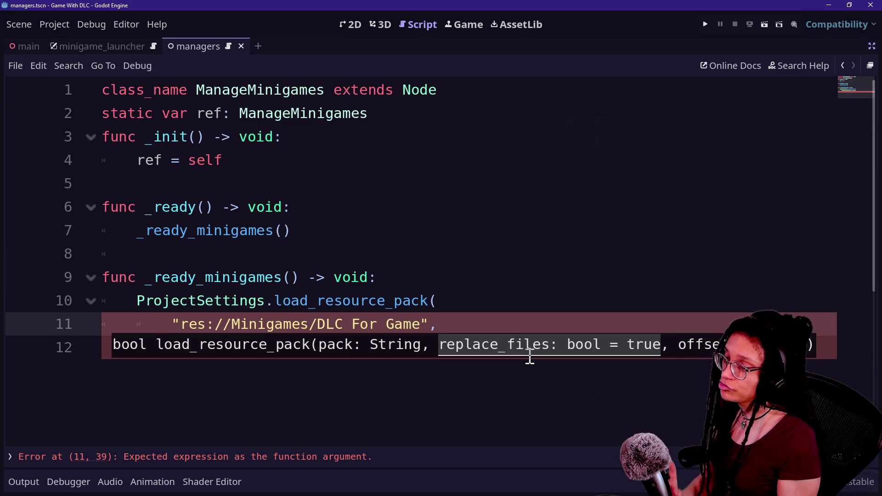
type(")")
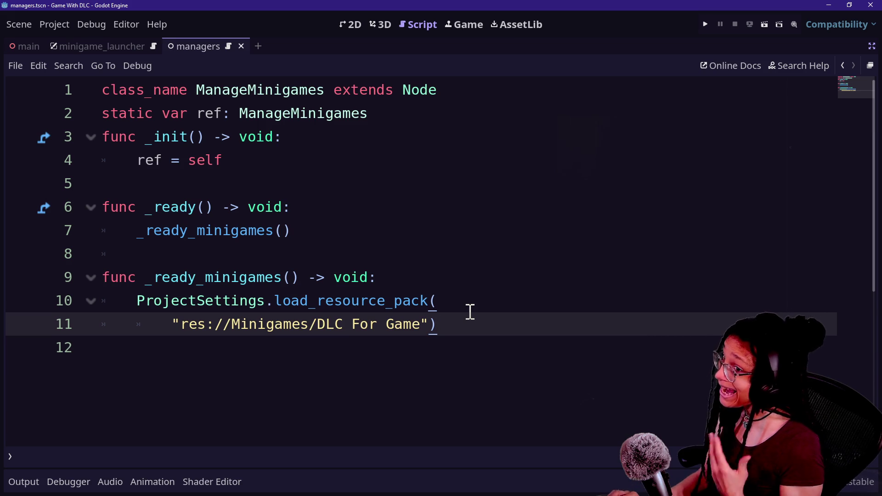
key("alt+Tab")
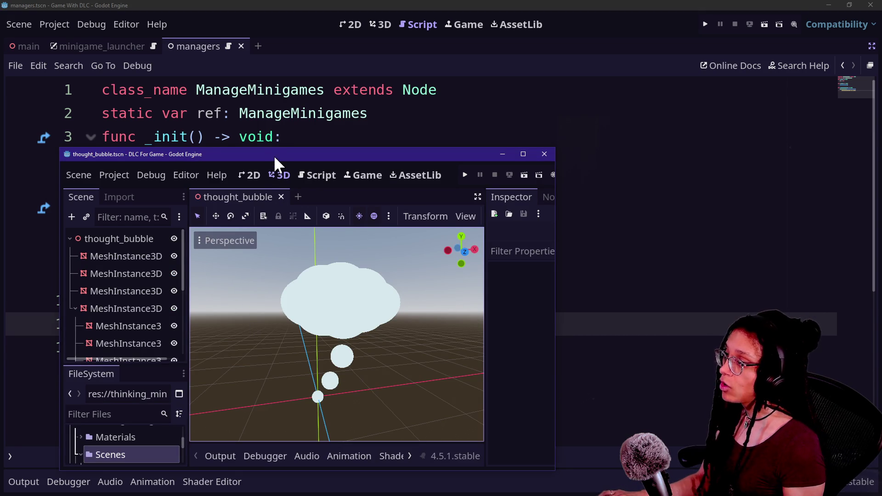
Step: Enlarge the DLC project window and inspect its thinking_minigame Scenes files, including main.tscn
left_click_drag(275, 148, 266, 48)
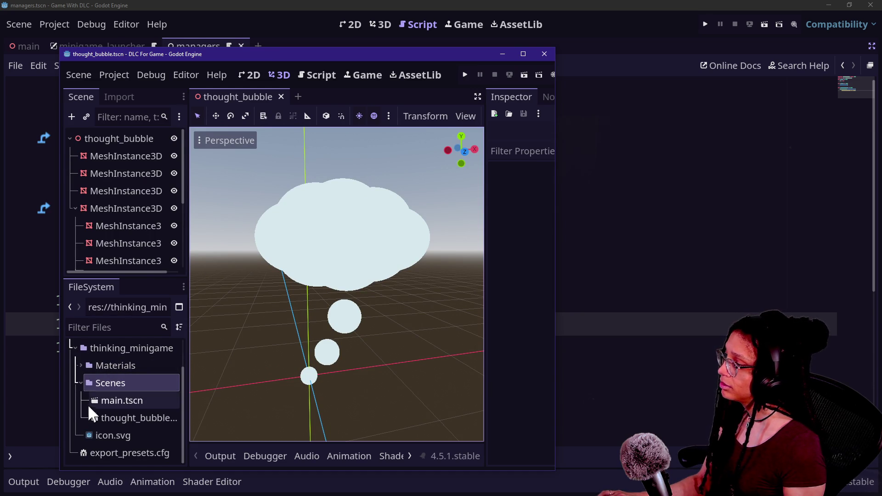
left_click(98, 419)
left_click(112, 401)
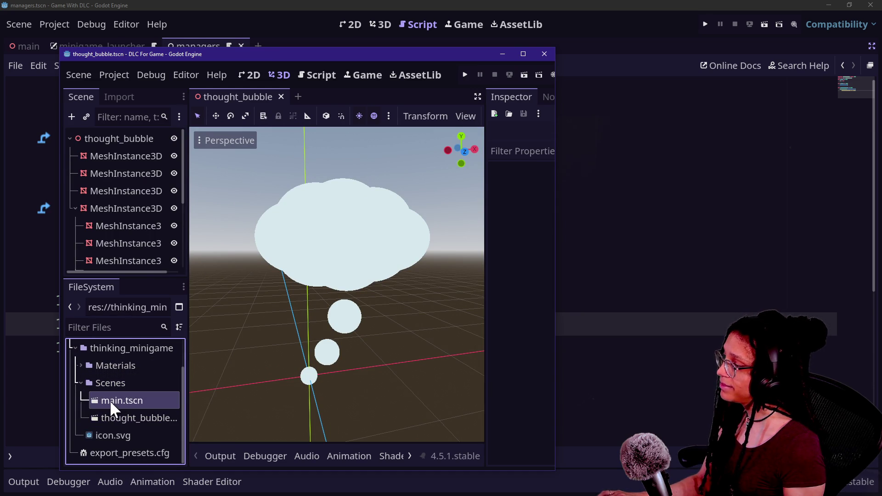
scroll(105, 363, "up", 2)
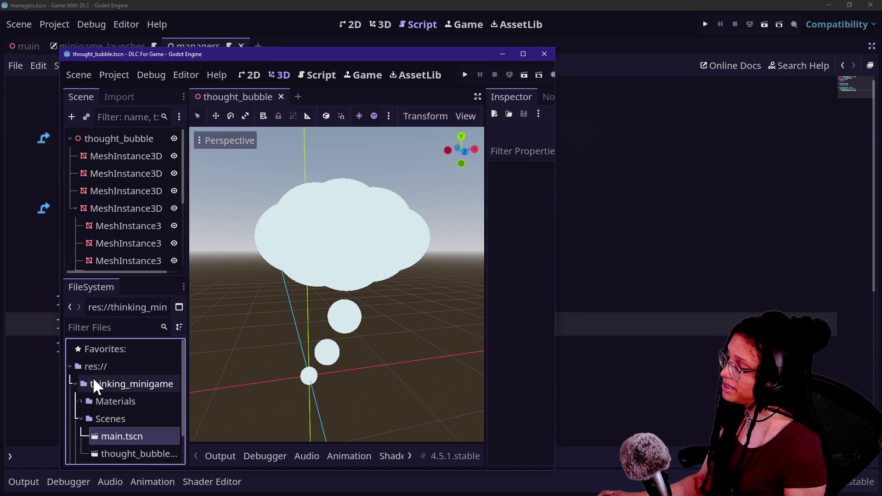
left_click(82, 368)
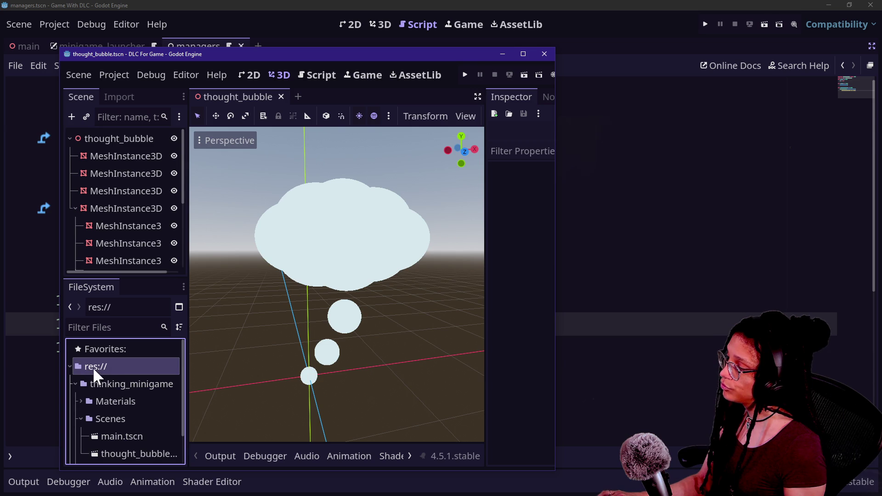
left_click(102, 385)
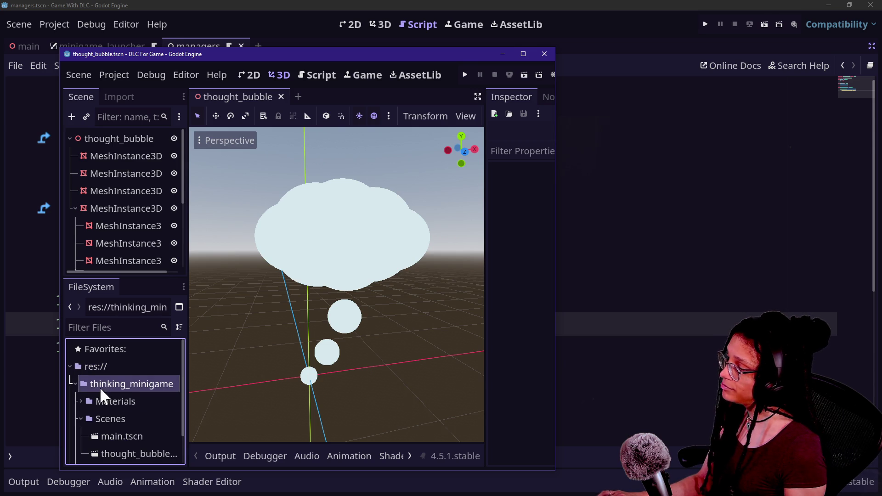
left_click(101, 421)
left_click(123, 434)
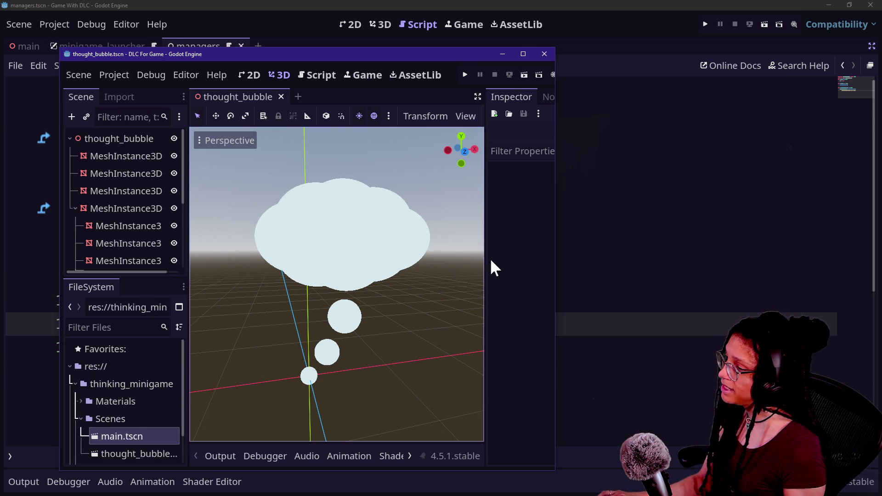
Step: Return to the managers script and add a new line after the pack-loading call
left_click(613, 233)
left_click(503, 323)
key("Return")
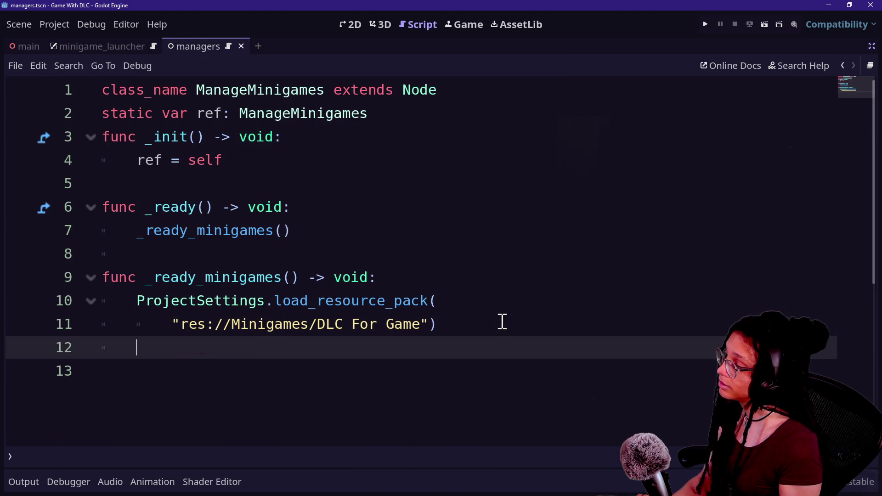
type("b")
Step: Declare var thinking_minigame: PackedScene = \ on line 12, continuing onto the next line
key("BackSpace")
type("var")
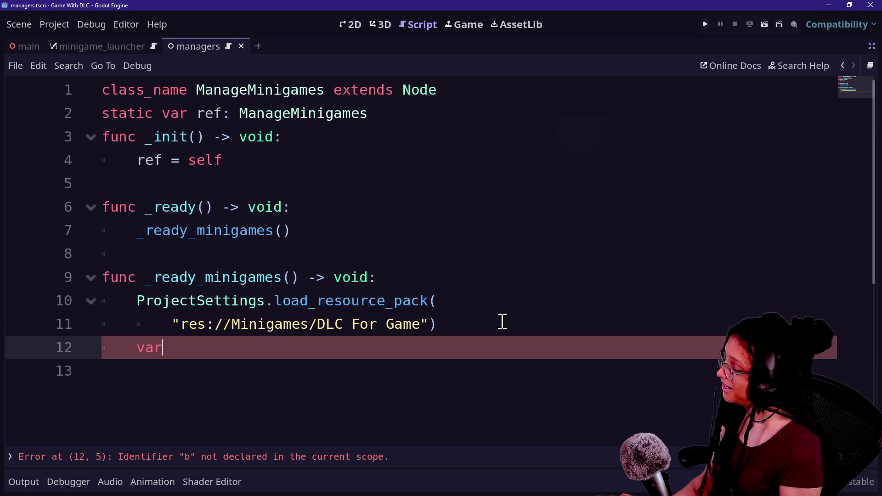
scroll(245, 289, "up", 2, "ctrl")
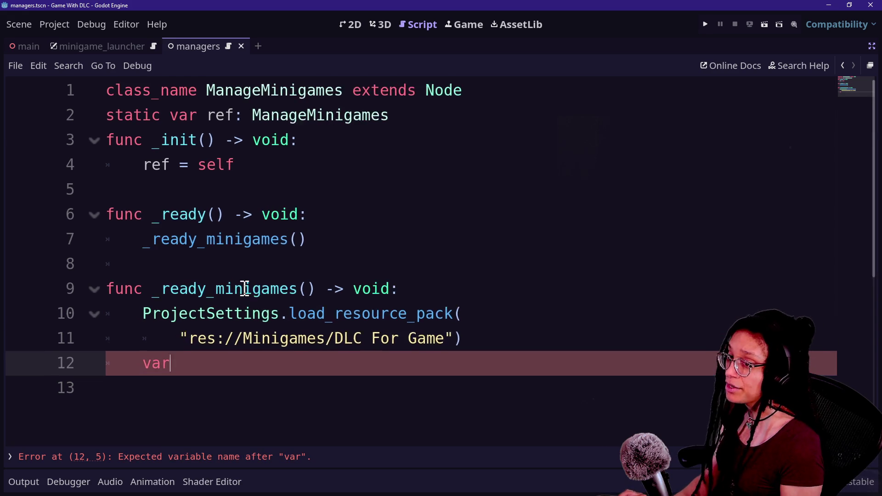
key("Down")
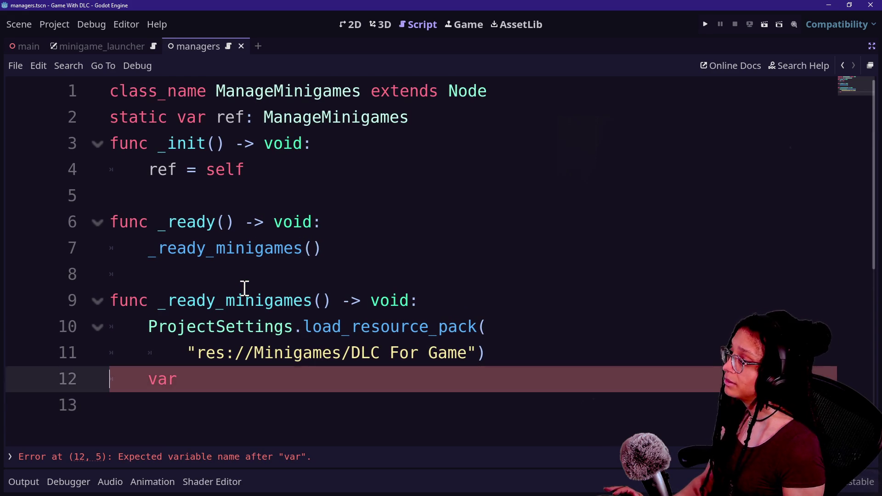
key("Up")
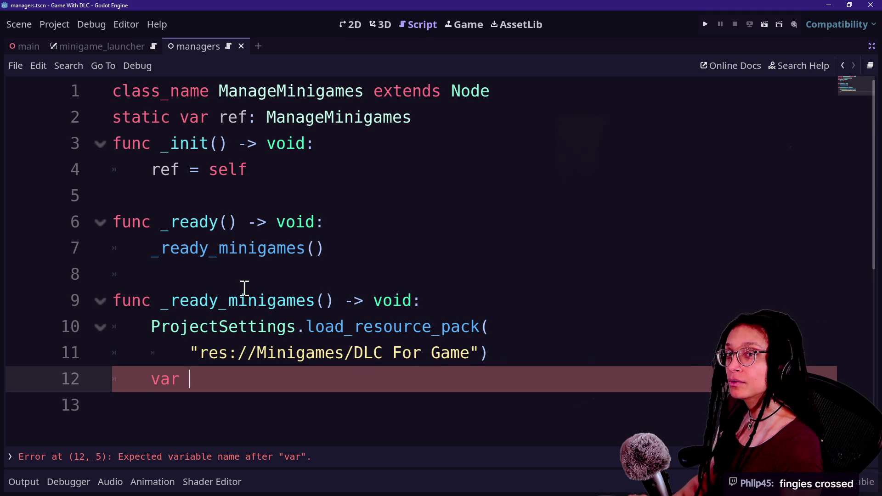
type("ought")
key("BackSpace")
key("BackSpace")
key("BackSpace")
type("inking_minigame:")
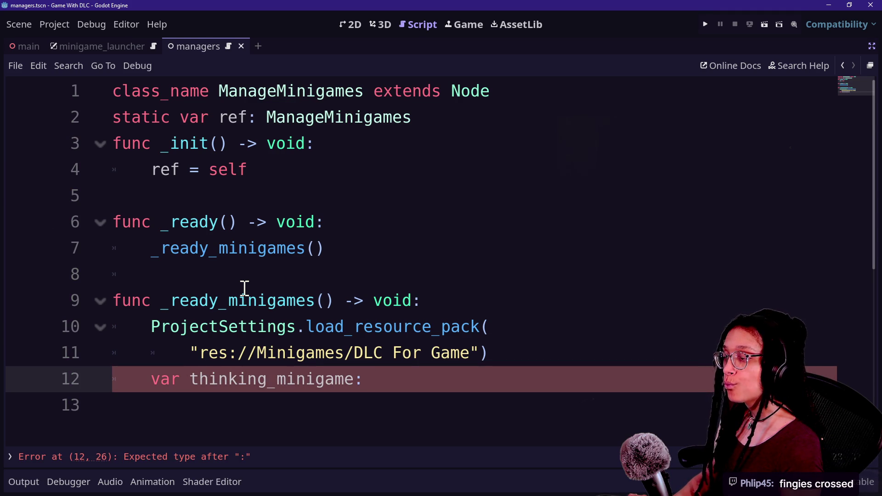
type(" PackedScene = ")
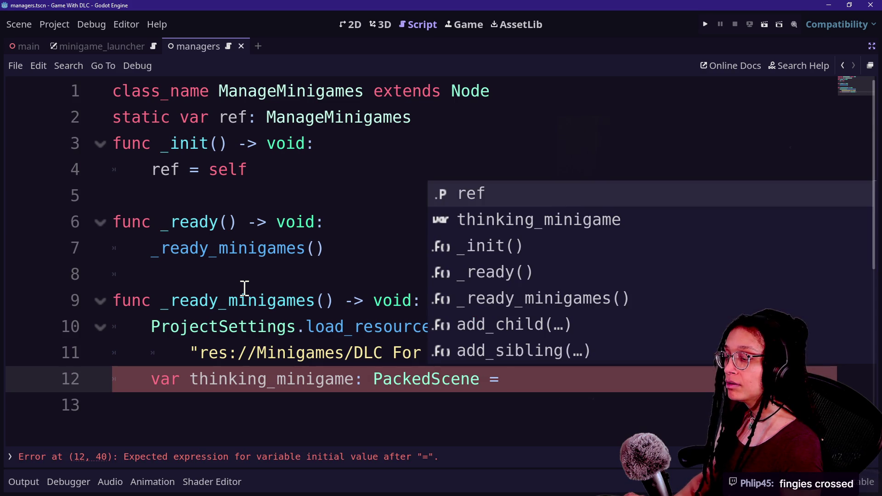
type("\\")
key("Return")
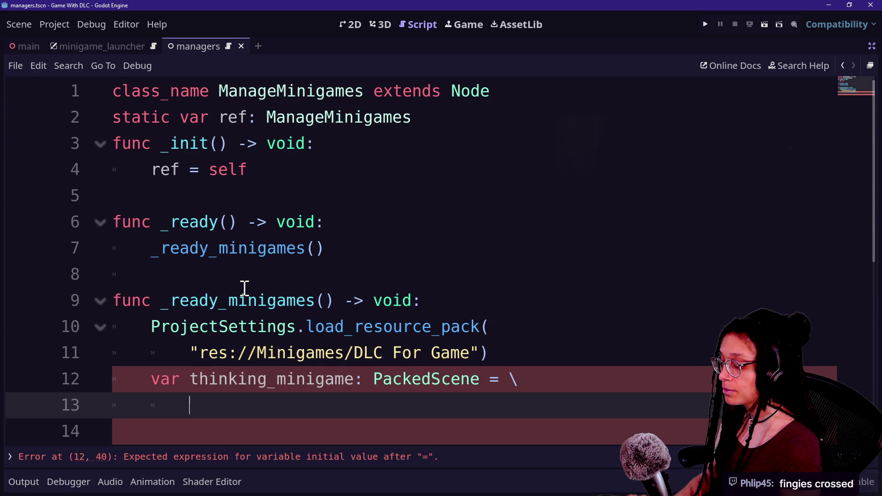
Step: Write load("res://thinking_minigame/Scenes/main.tscn") as the variable's value on line 13
type("\"")
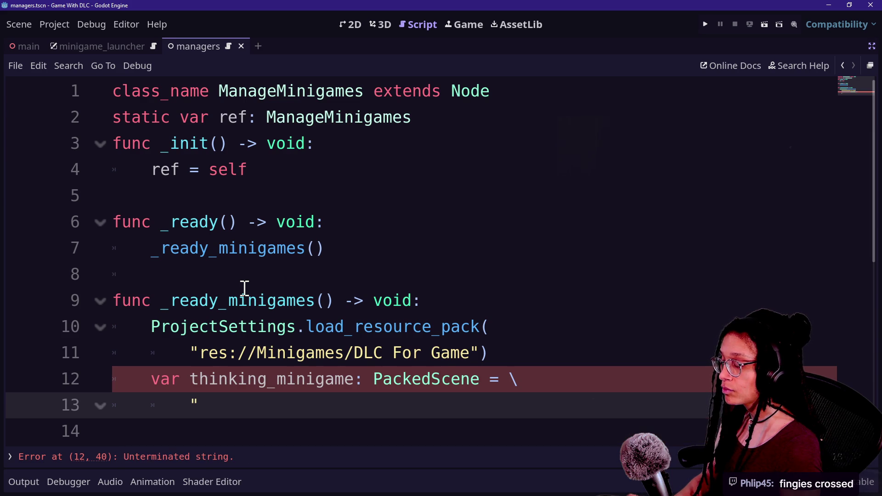
key("BackSpace")
type("preload")
key("BackSpace")
key("BackSpace")
key("BackSpace")
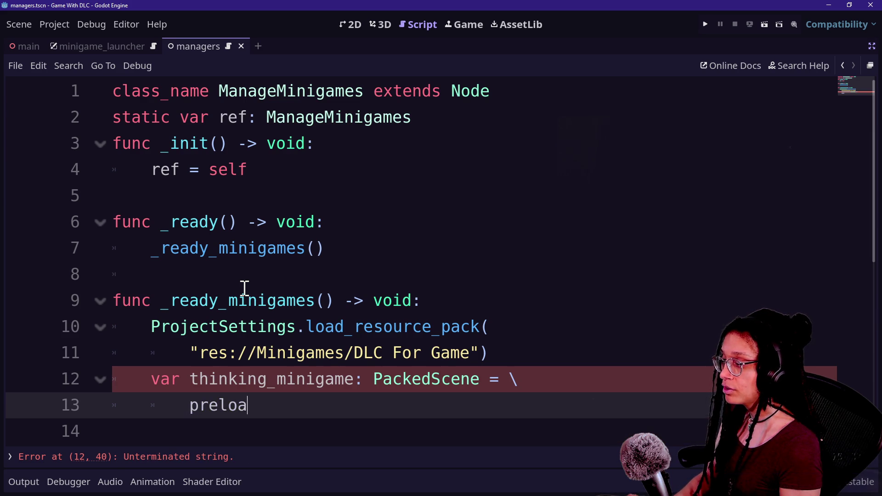
key("BackSpace")
key("BackSpace")
key("BackSpace")
type("(")
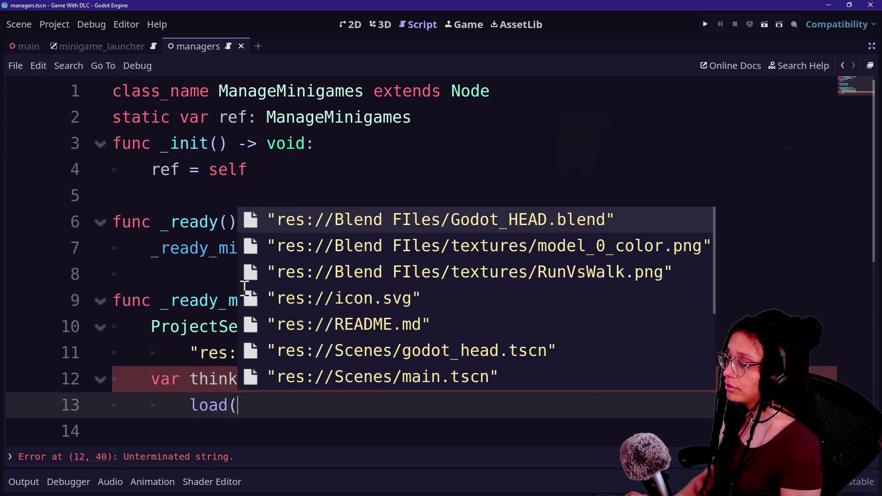
type("\"")
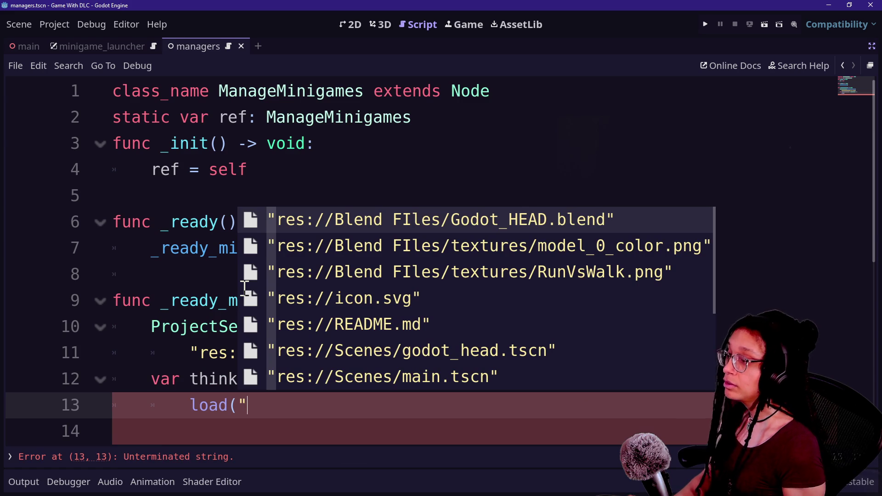
key("Down")
type("res:")
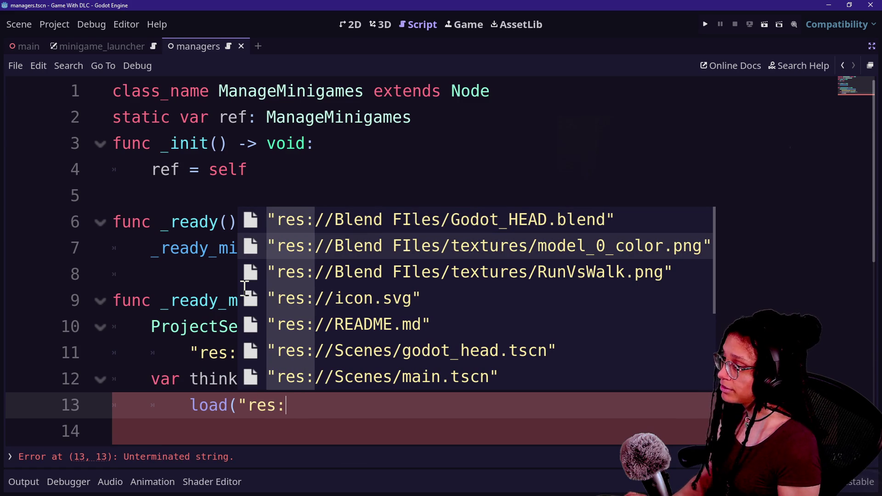
type("//t")
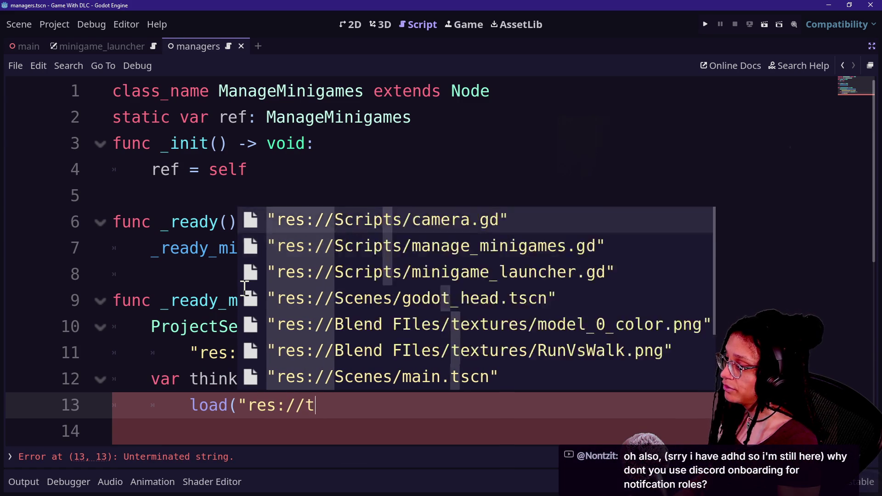
type("hinkiigame/Sce")
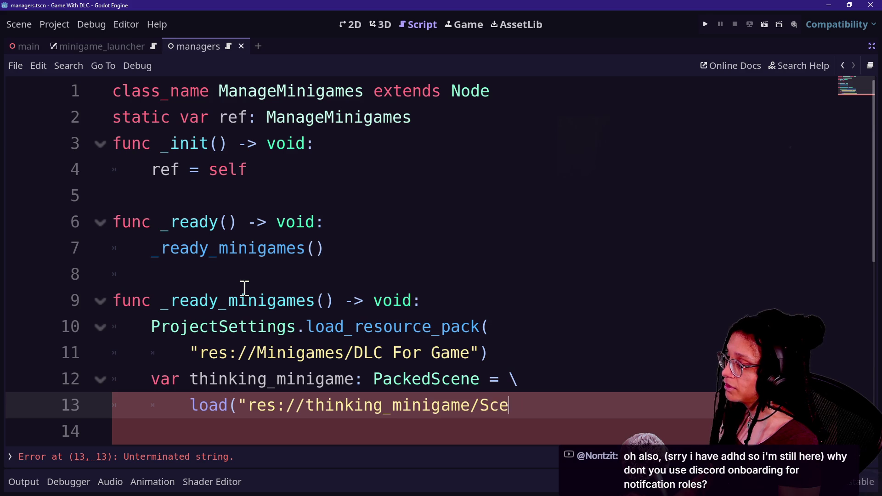
type("scn")
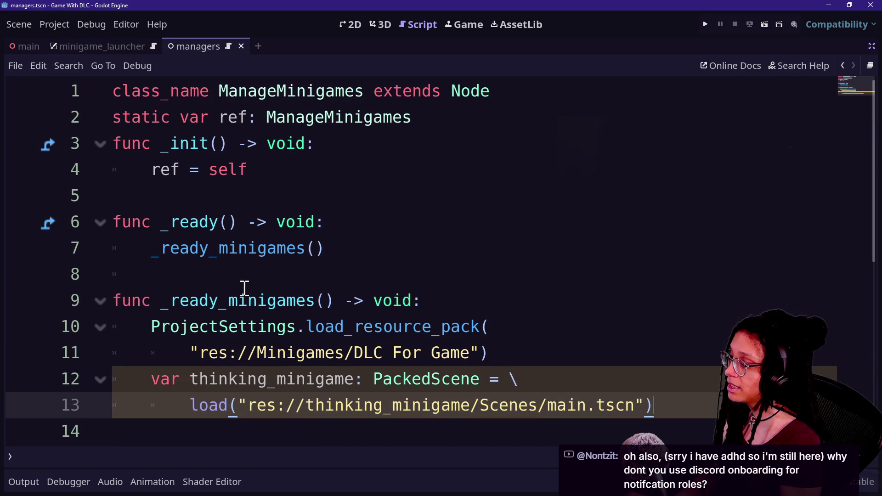
Step: Add blank lines below the thinking_minigame declaration for the next code
key("Return")
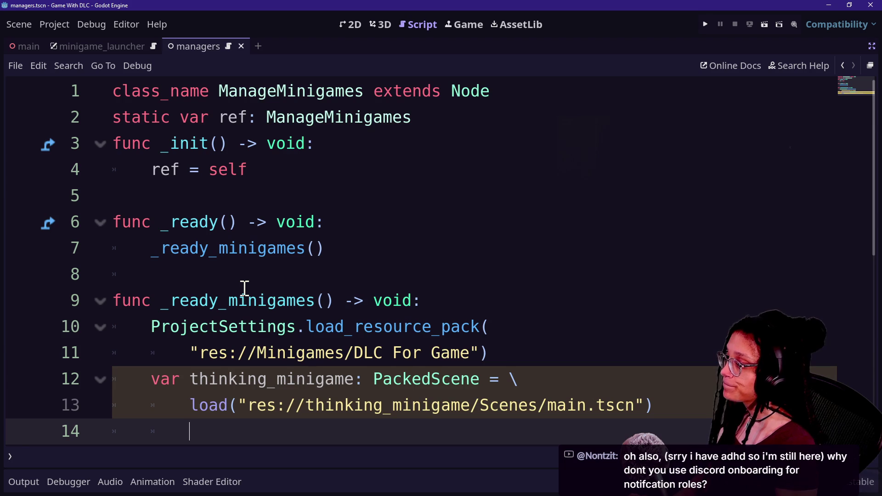
key("Return")
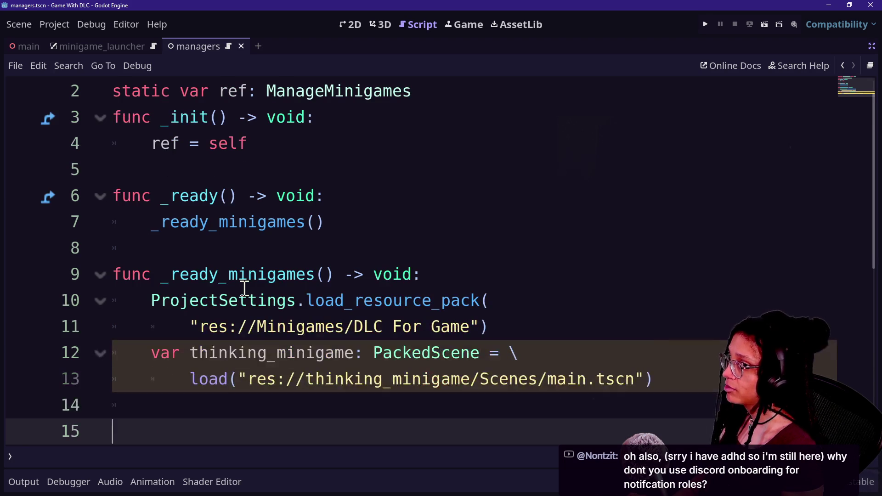
key("Up")
key("Up")
key("Down")
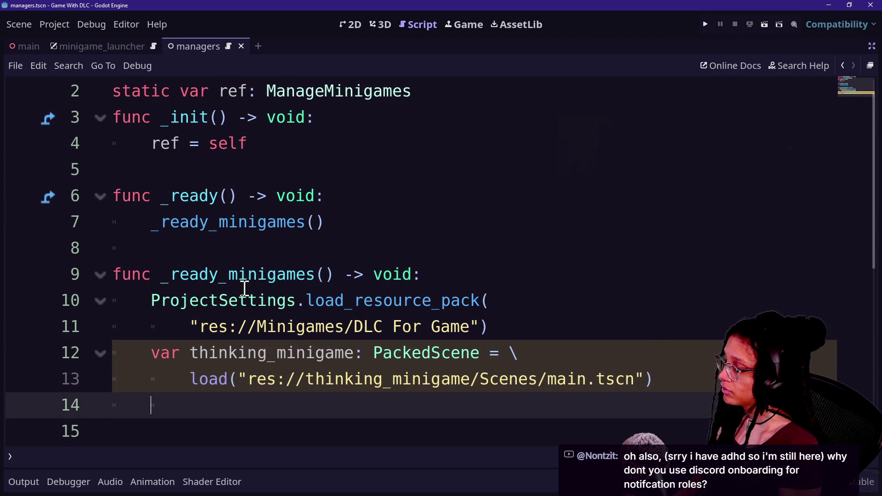
key("Down")
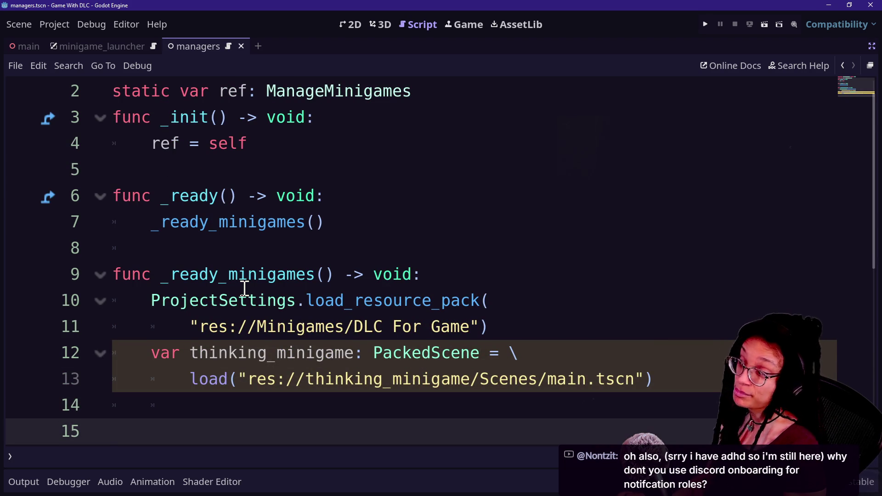
key("Return")
key("Return")
key("Up")
key("Up")
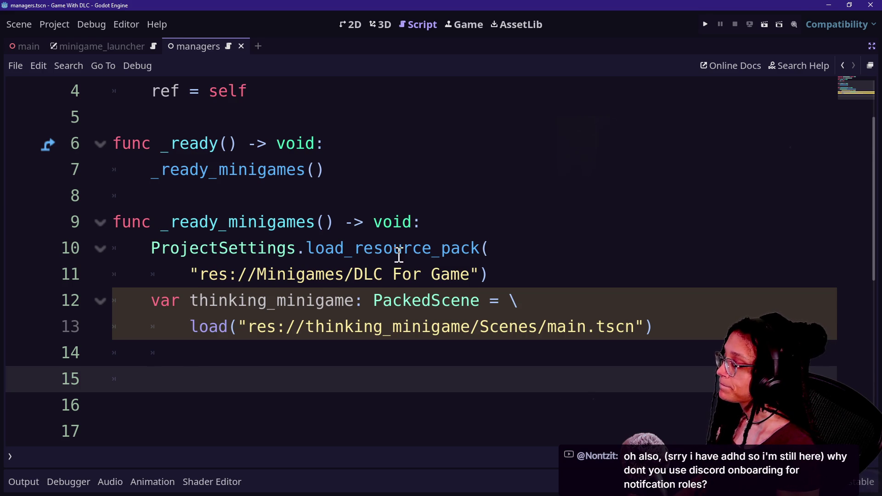
mouse_move(449, 246)
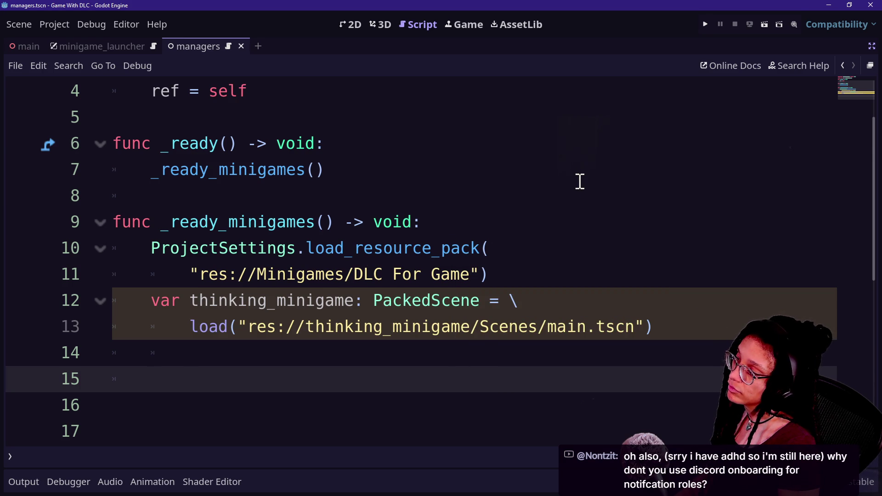
Step: Declare 'var thinking_minigame_node: Node3D = thinking_minigame.instantiate()' in _ready_minigames
type("var")
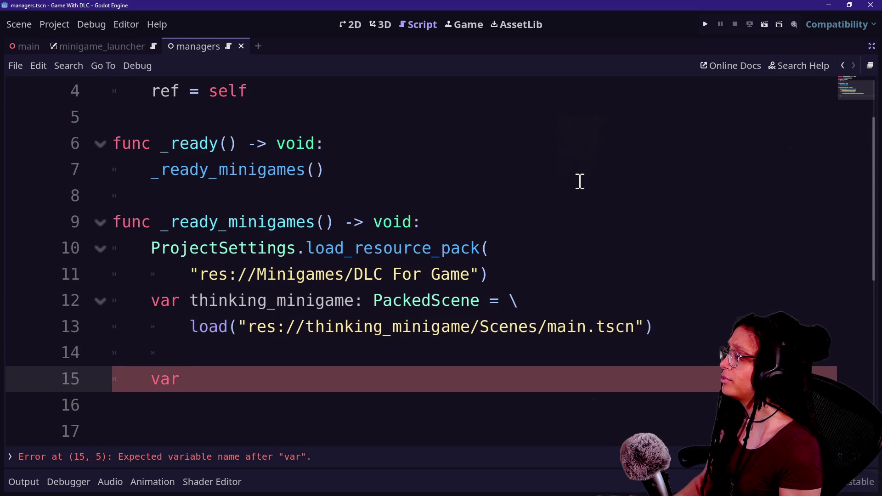
type("ini")
key("BackSpace")
type("thinking_minigame")
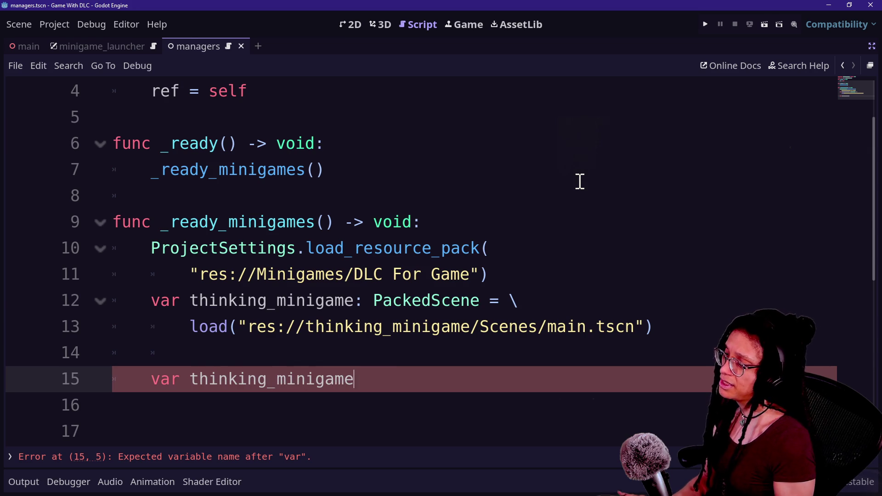
type("_node: Node3D = ")
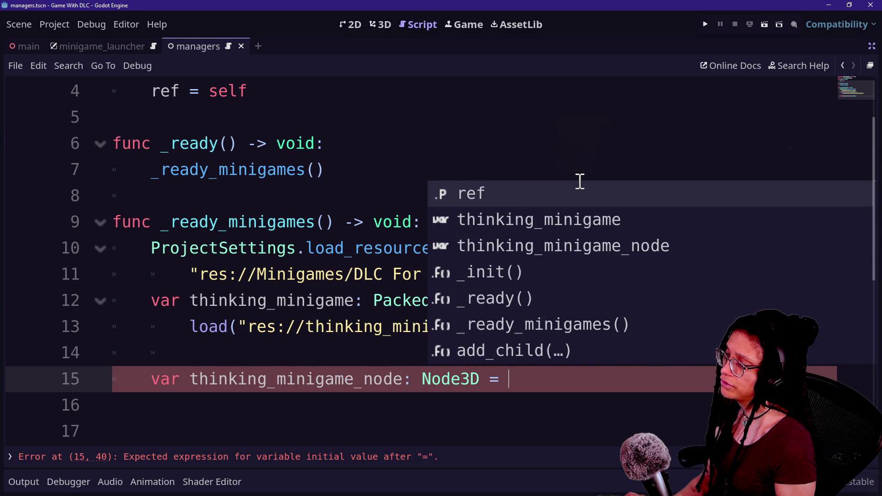
type("\\")
key("Return")
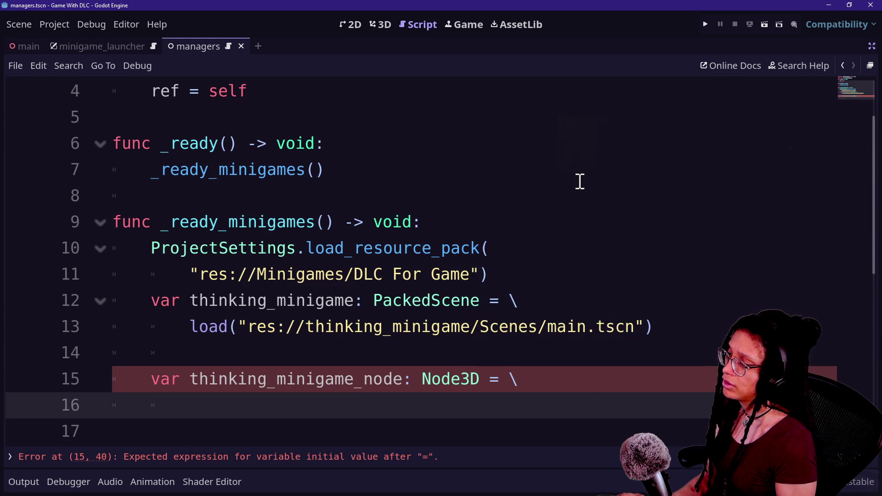
type("thi")
key("Return")
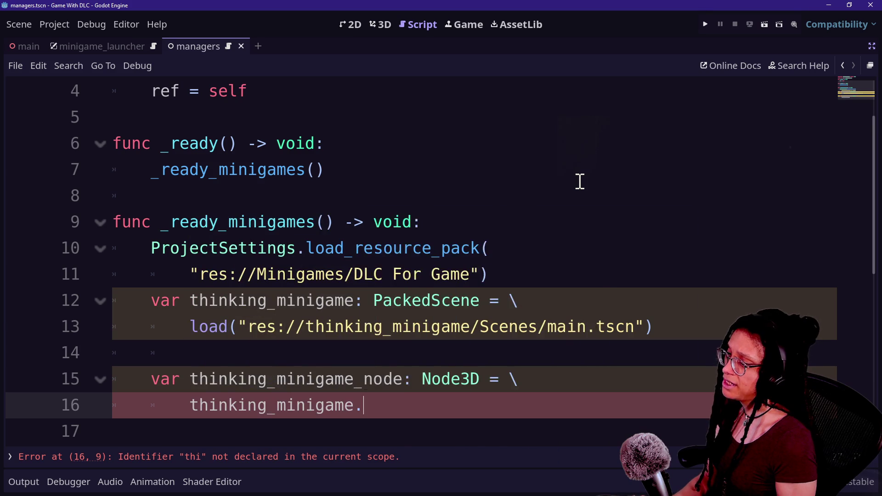
type("ins")
key("Return")
type(")")
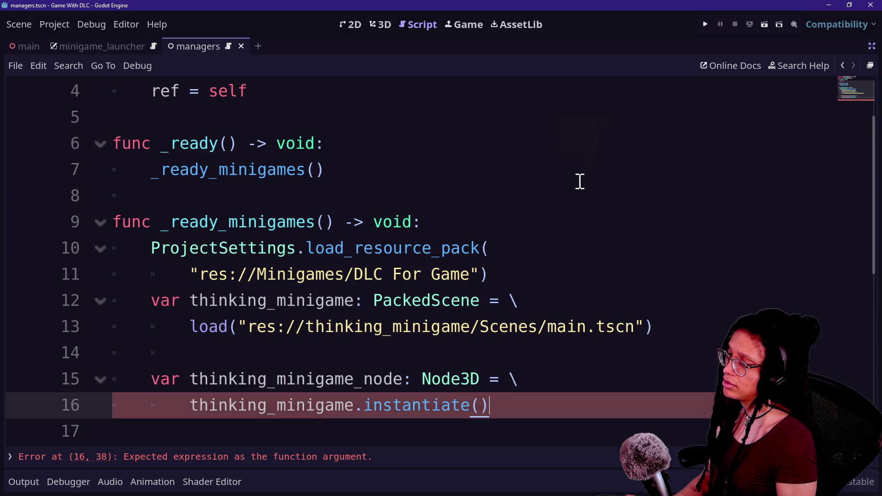
key("Return")
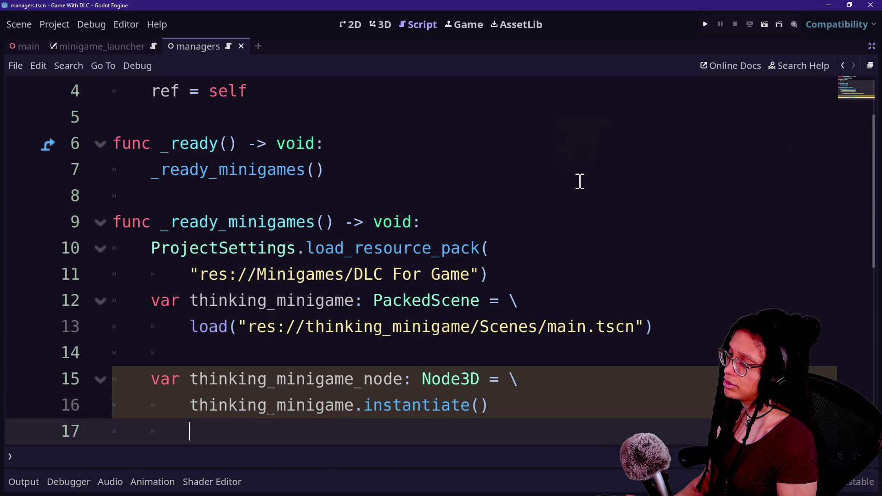
Step: Remove the extra blank line, add 'add_child(thinking_minigame_node)', and save the script
key("Return")
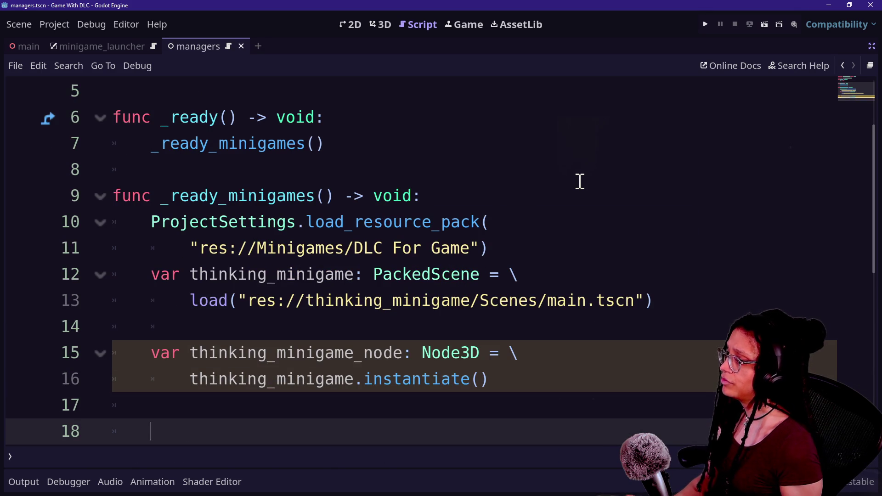
left_click(465, 331)
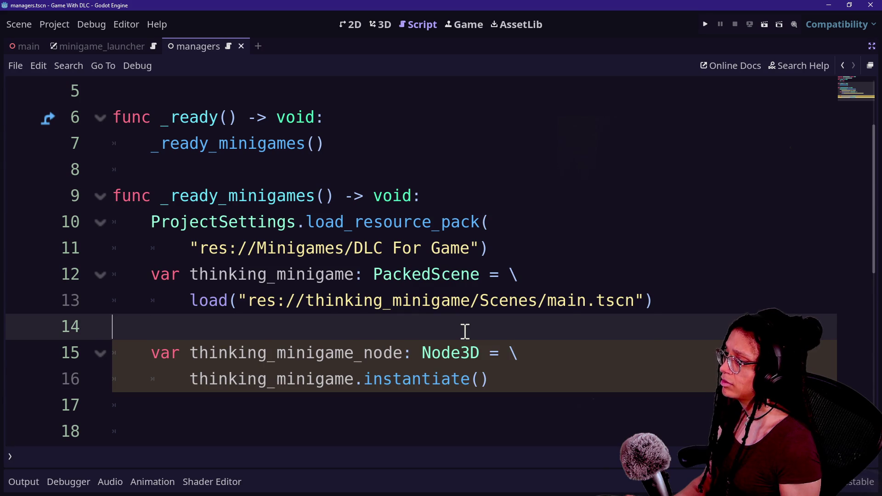
key("BackSpace")
left_click(421, 379)
key("Down")
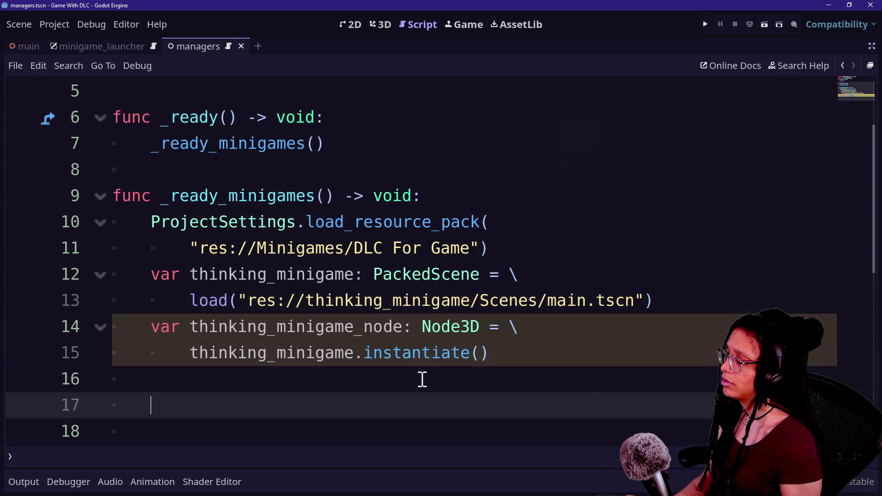
type("a")
key("BackSpace")
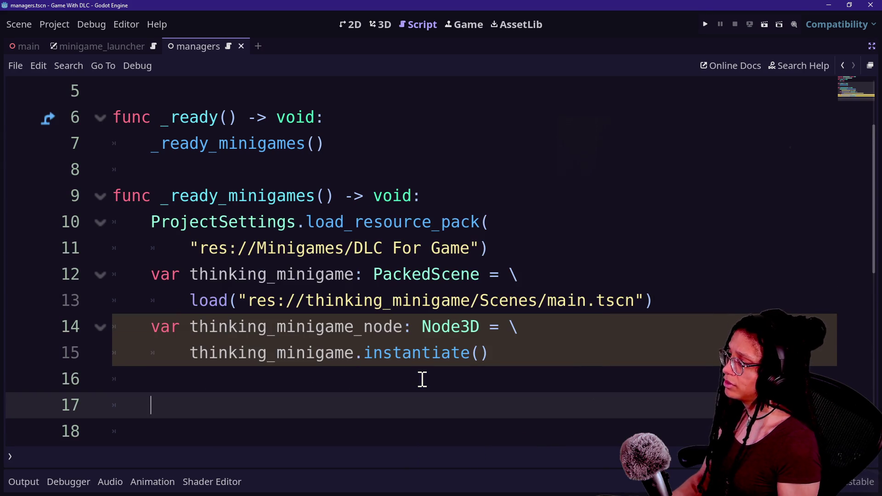
type("add_")
key("Return")
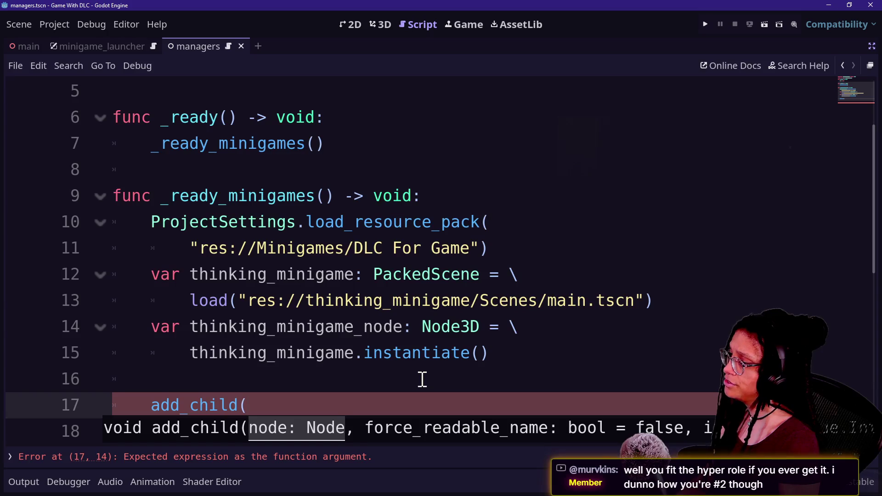
type("thinking_")
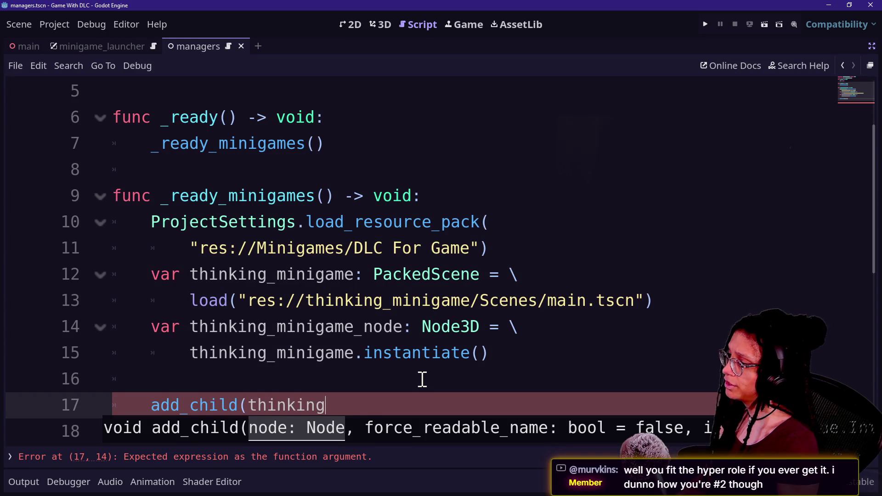
left_click(422, 381)
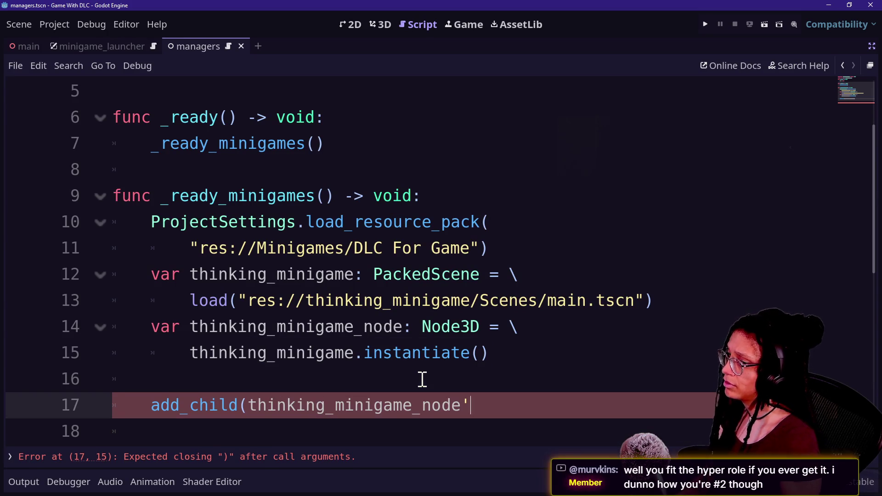
type(")")
key("ctrl+s")
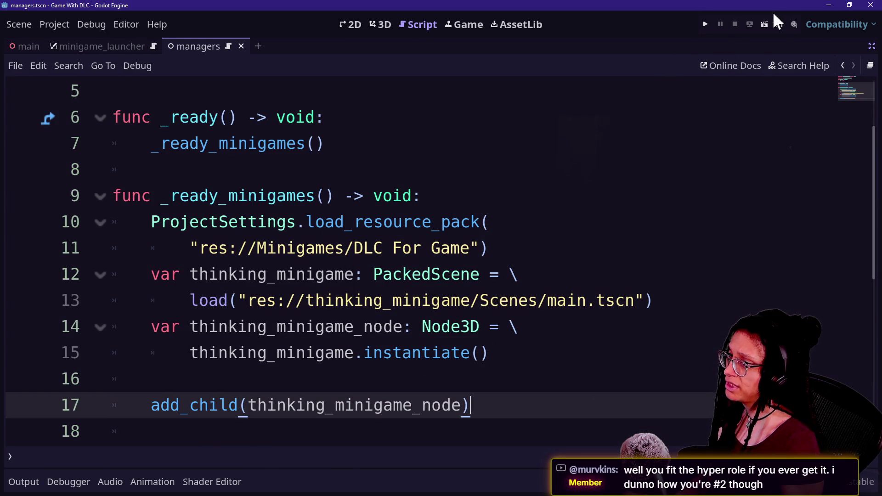
scroll(635, 137, "up", 2)
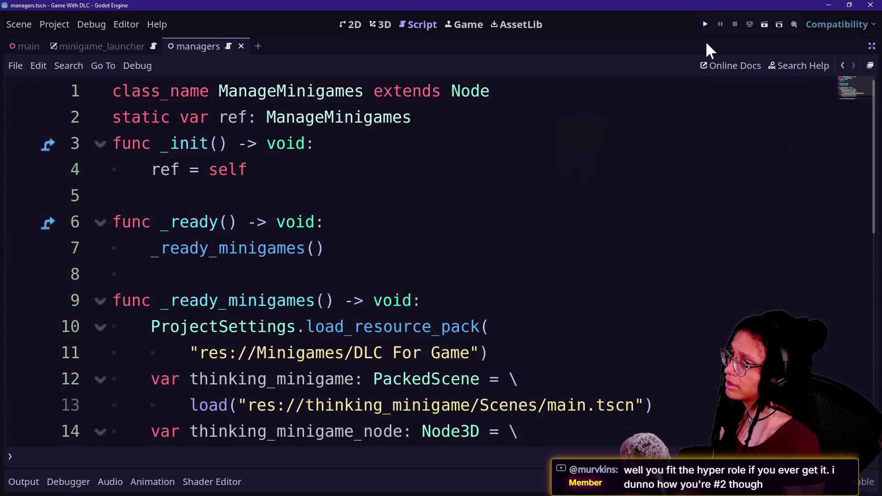
Step: Run the game, then prefix the load_resource_pack call with 'var thinking_minigame_loaded: bool = \'
left_click(706, 26)
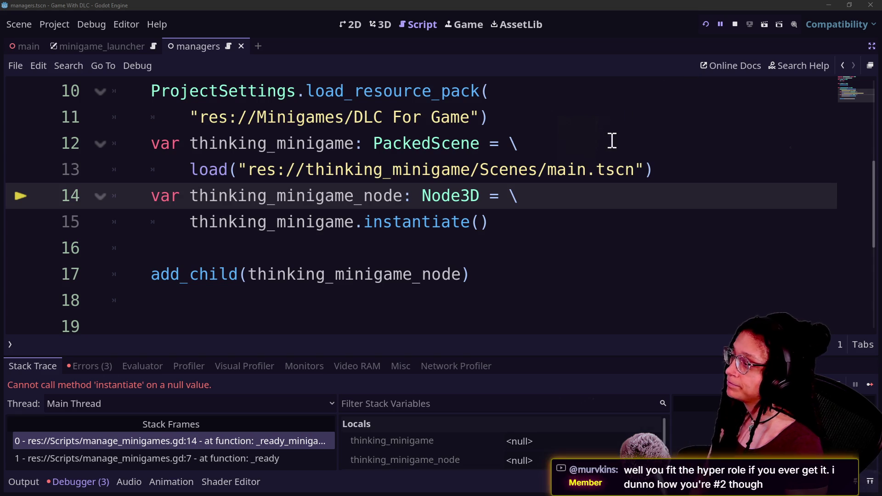
key("Up")
key("Up")
key("Up")
type("var r")
scroll(459, 152, "up", 1)
type("esource_")
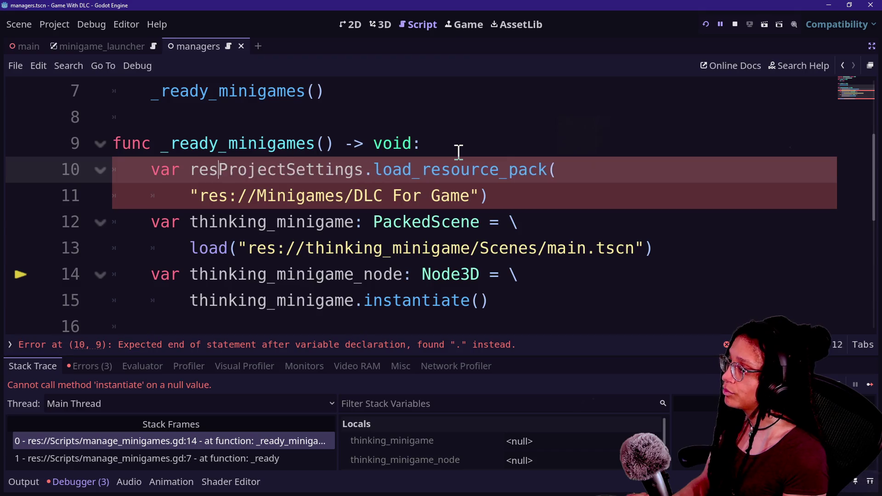
key("BackSpace")
key("BackSpace")
key("BackSpace")
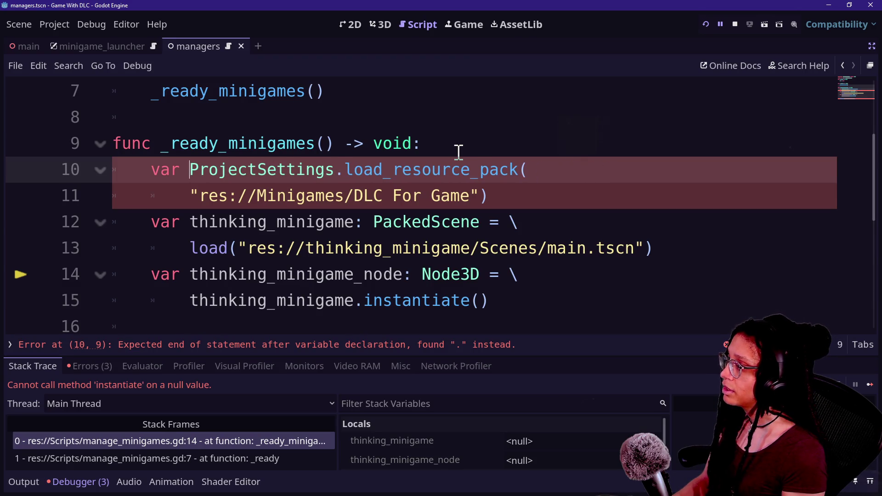
type("tihnki")
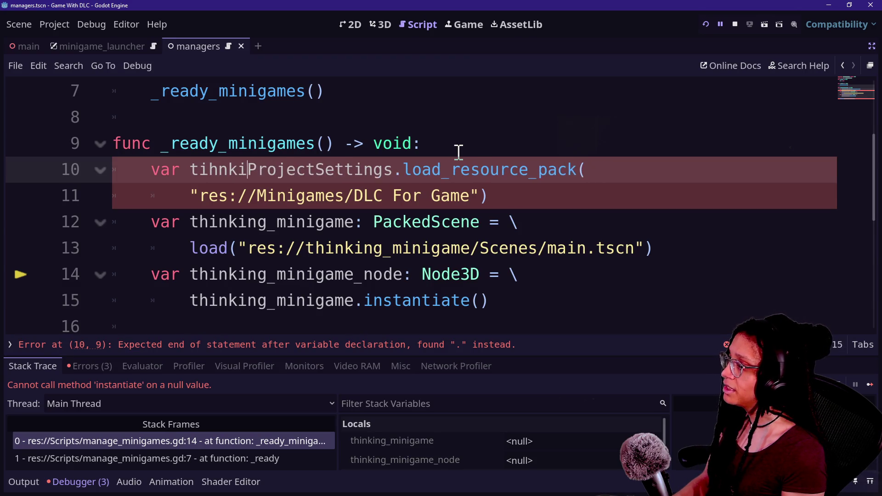
key("BackSpace")
key("BackSpace")
key("BackSpace")
key("BackSpace")
key("BackSpace")
type("hinking_mini")
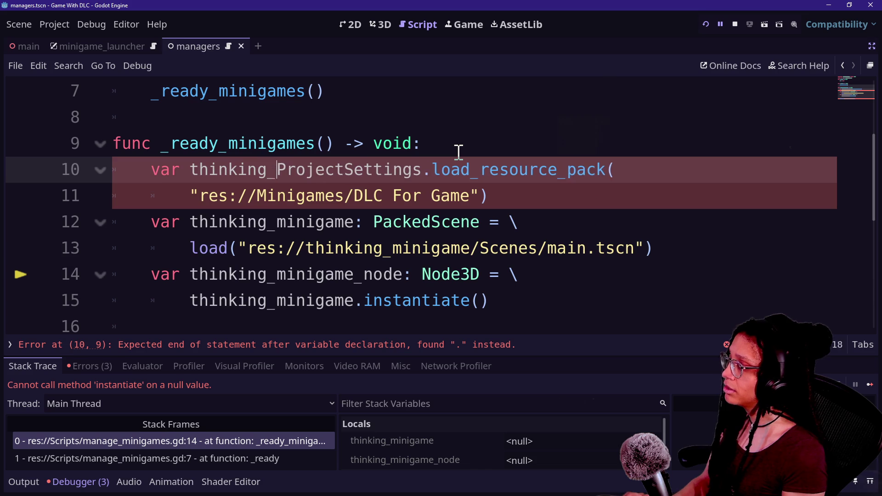
type("game_loaded: ")
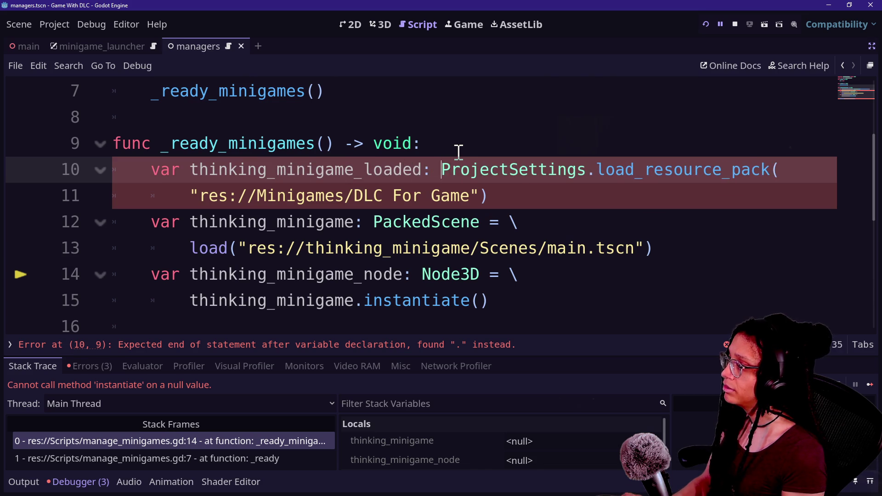
type("bool = \\")
Step: Move the load call and DLC path onto indented lines, save, and rerun the game
key("Return")
key("Tab")
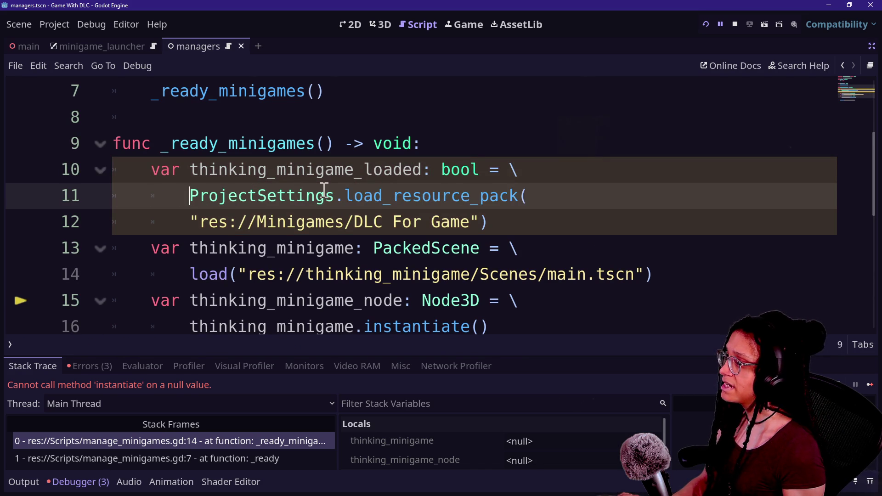
key("Down")
key("Tab")
left_click(266, 199)
key("ctrl+s")
left_click(562, 213)
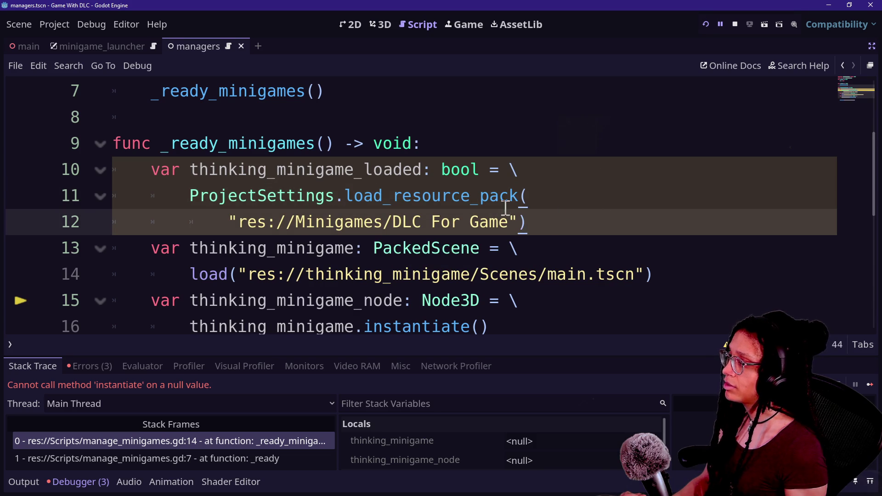
left_click(705, 24)
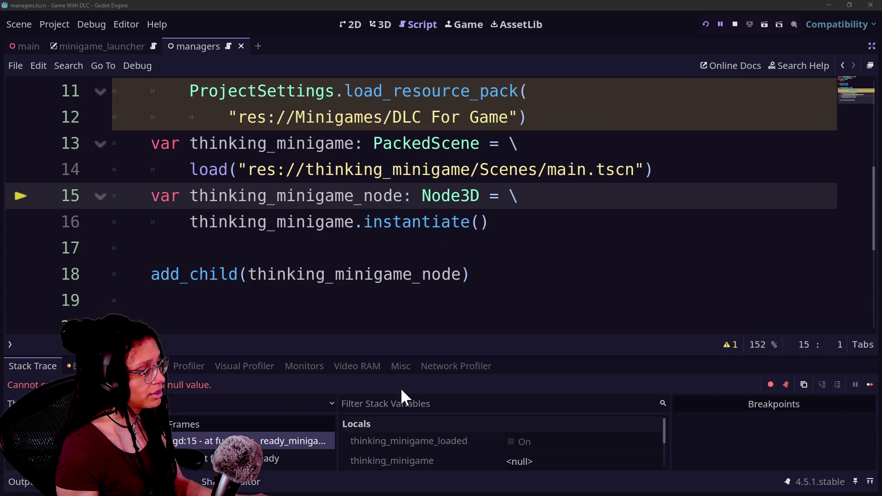
Step: Enlarge the debugger and confirm thinking_minigame_loaded is false in Locals
mouse_move(404, 356)
left_mouse_down()
mouse_move(404, 256)
mouse_move(412, 308)
left_mouse_up()
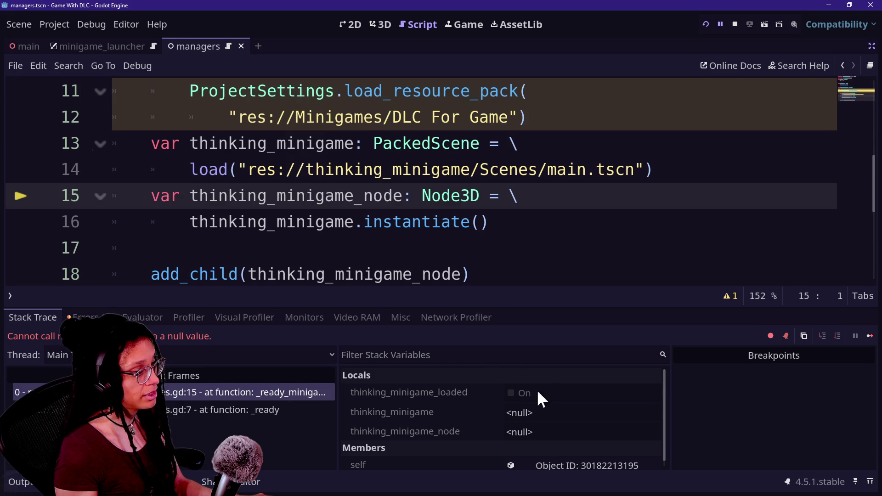
left_click(514, 394)
left_click(464, 247)
Step: Confirm 'res://Minigames/DLC For Game' is an invalid path, then leave distraction-free mode
key("Up")
key("Up")
key("Up")
key("Up")
key("Down")
key("Down")
key("Down")
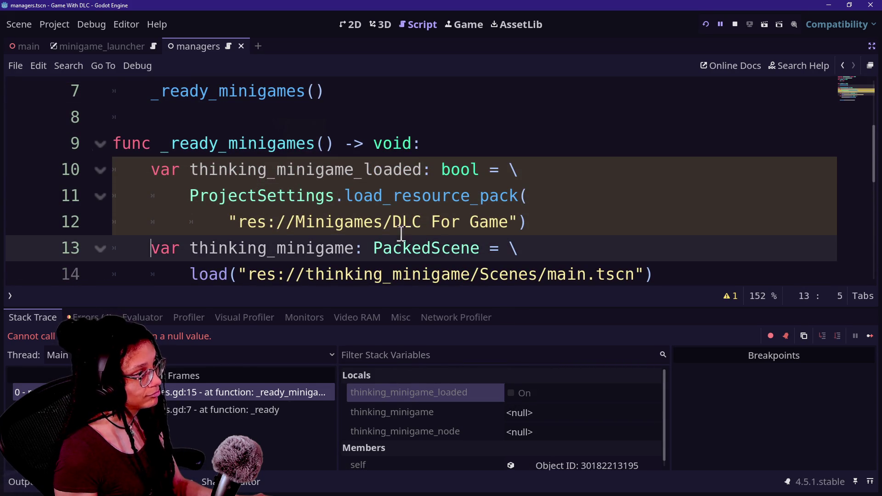
left_click(394, 222)
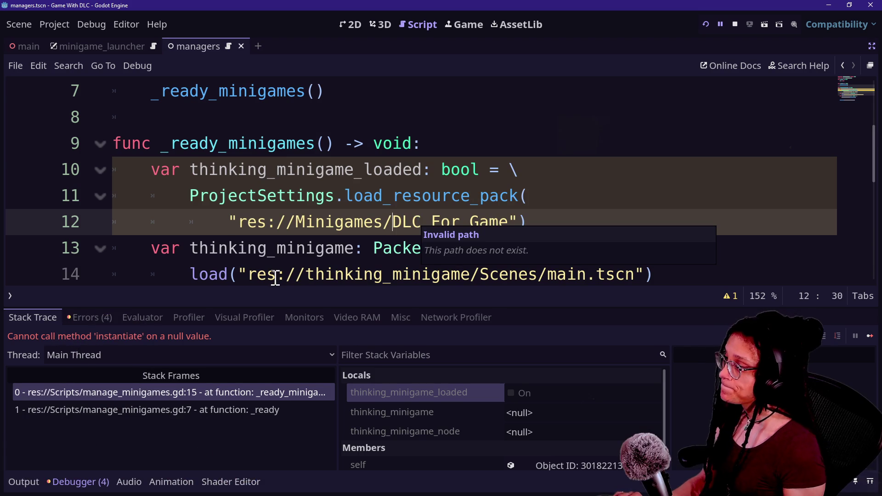
left_click(872, 47)
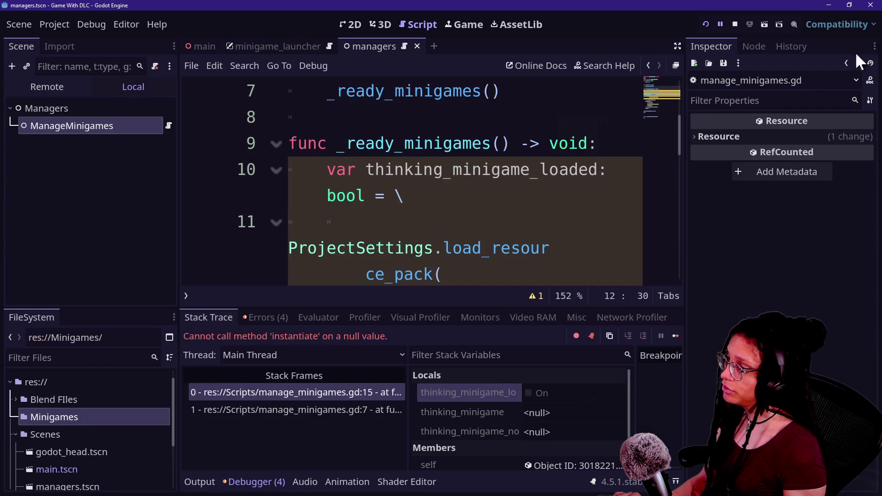
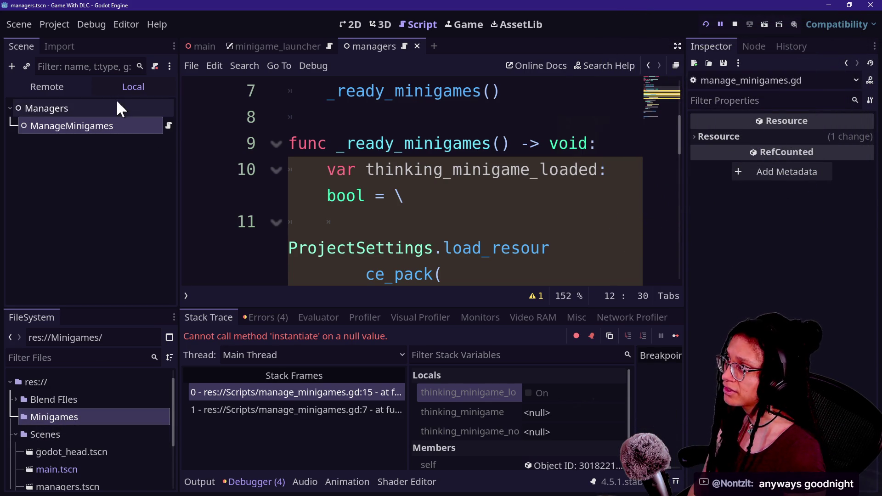
Step: Browse the project-wide commands list, then dismiss it
left_click(45, 21)
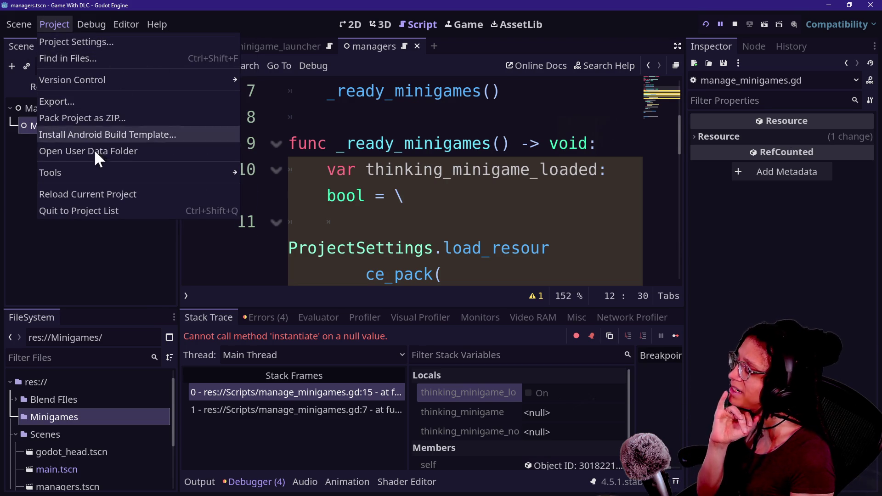
left_click(50, 412)
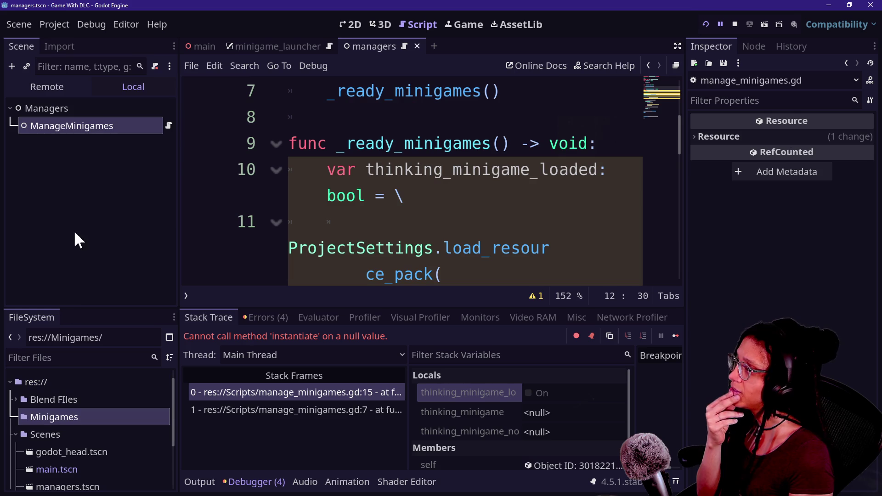
left_click(52, 28)
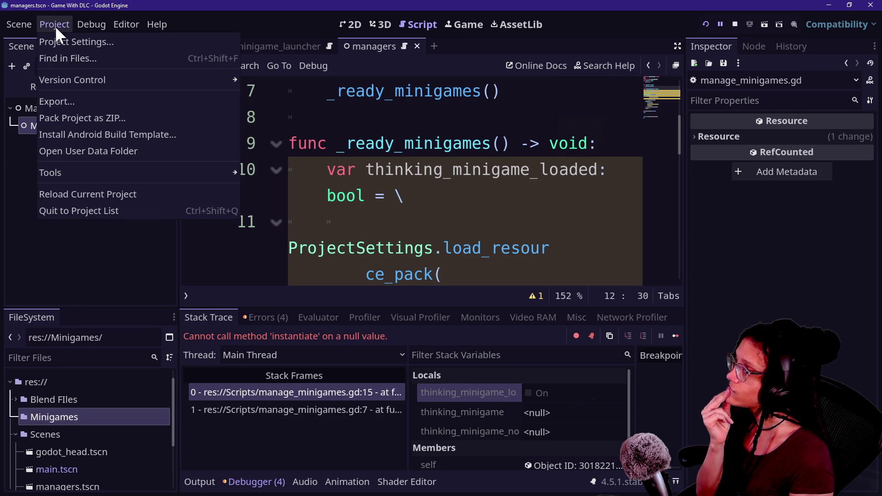
left_click(106, 19)
left_click(62, 21)
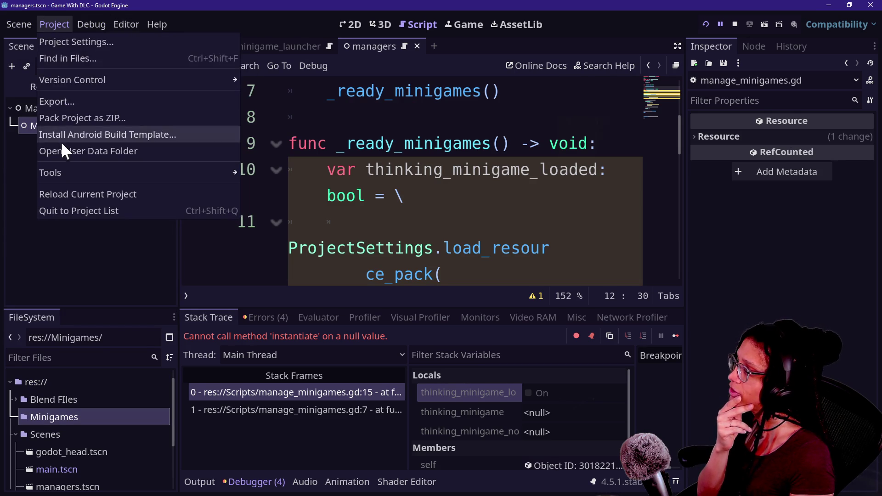
left_click(70, 365)
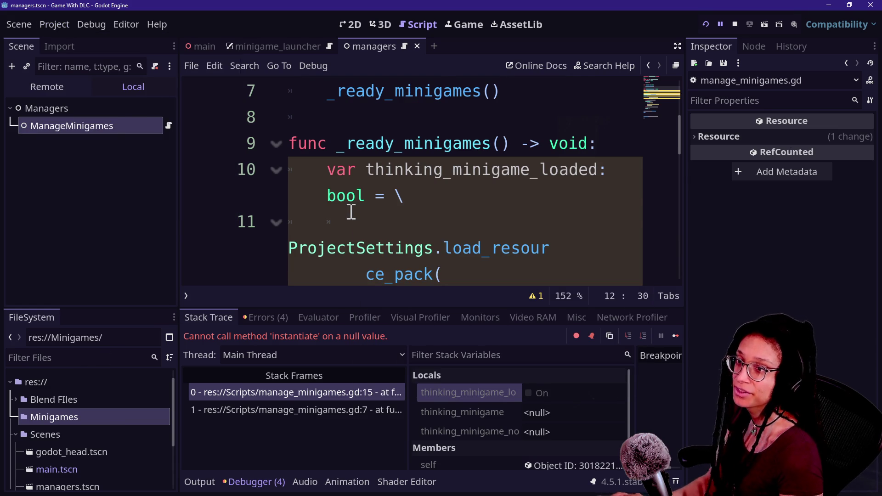
Step: Check the Twitch chat, then return to the script and hide the side docks with distraction-free mode
key("alt+Tab")
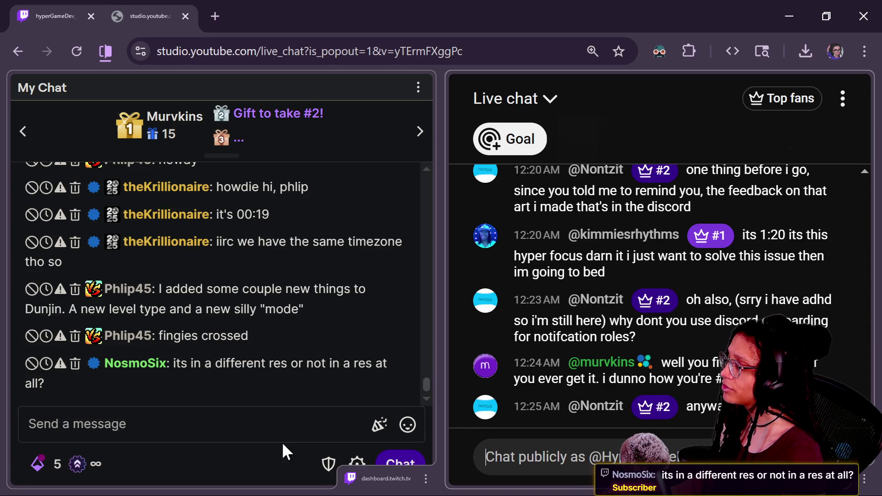
left_click(276, 427)
key("alt+Tab")
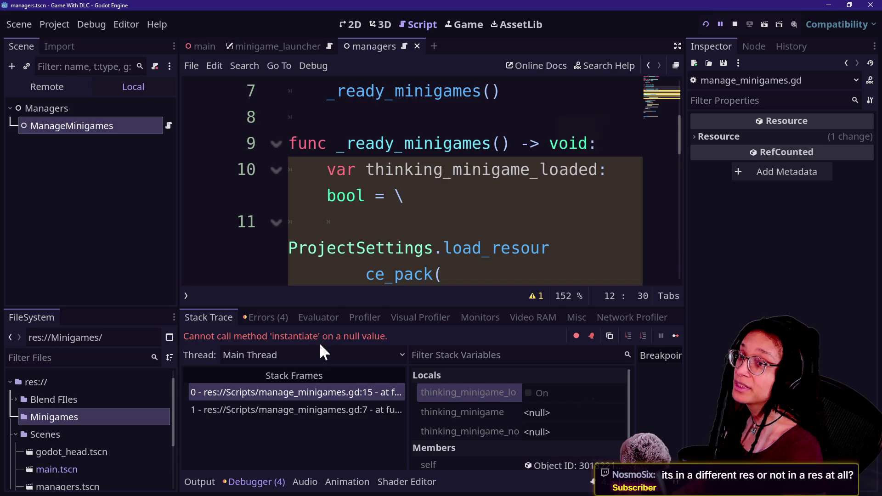
left_click(366, 175)
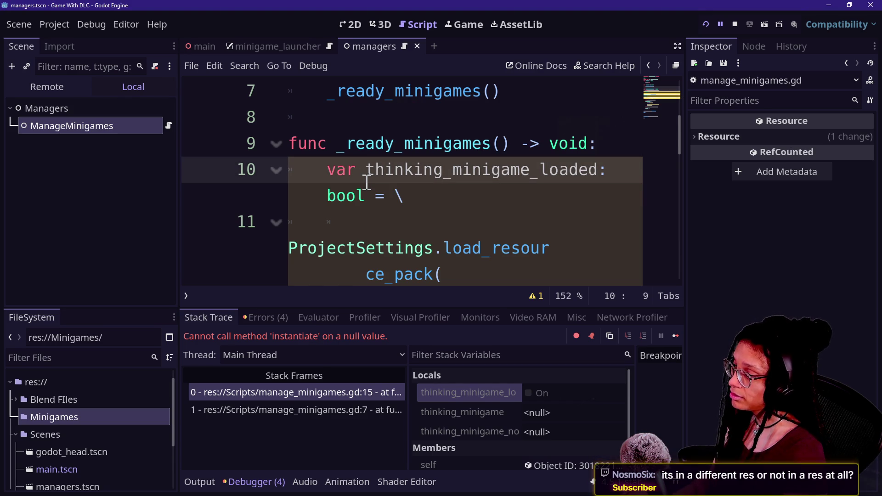
key("ctrl+shift+F11")
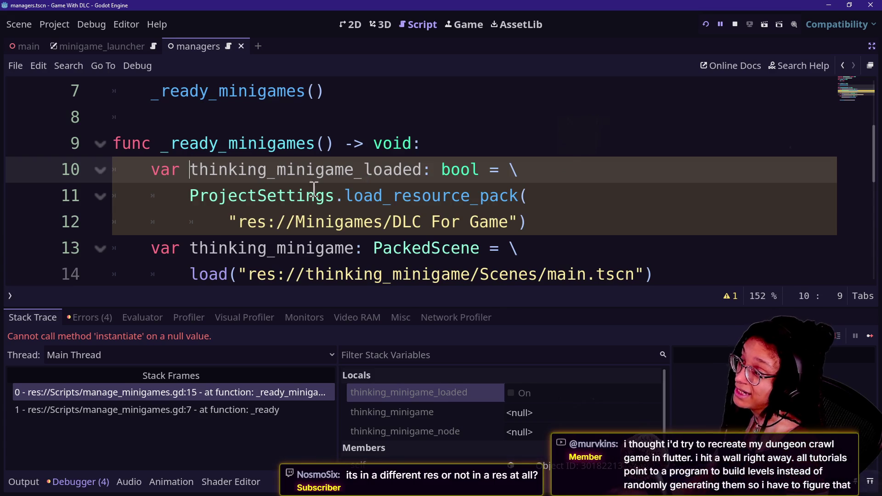
Step: Select the minigame loading code on lines 10–12 and read the load_resource_pack documentation
left_click_drag(169, 249, 375, 281)
key("shift+Up")
key("shift+Up")
key("shift+Up")
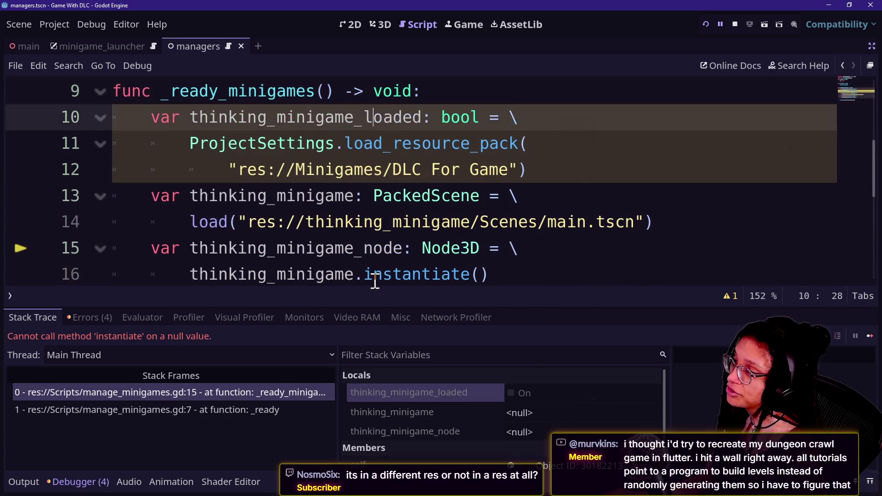
key("shift+Up")
key("shift+Up")
key("shift+Up")
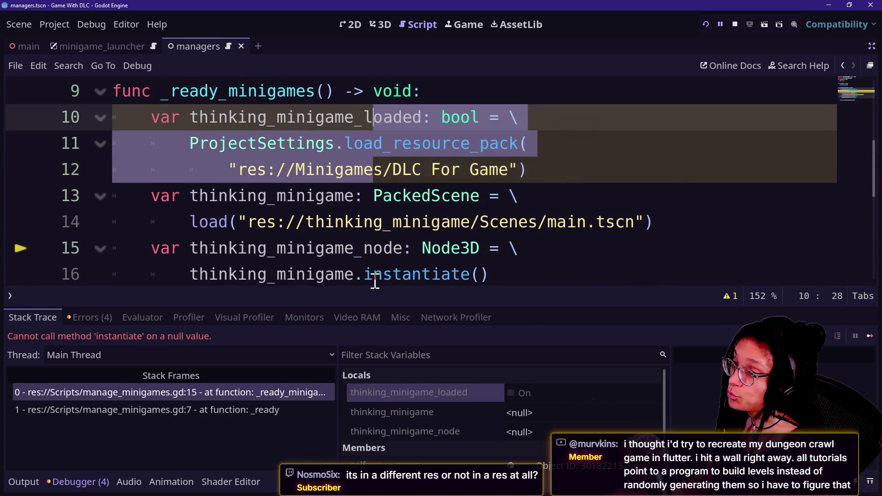
left_click(266, 197)
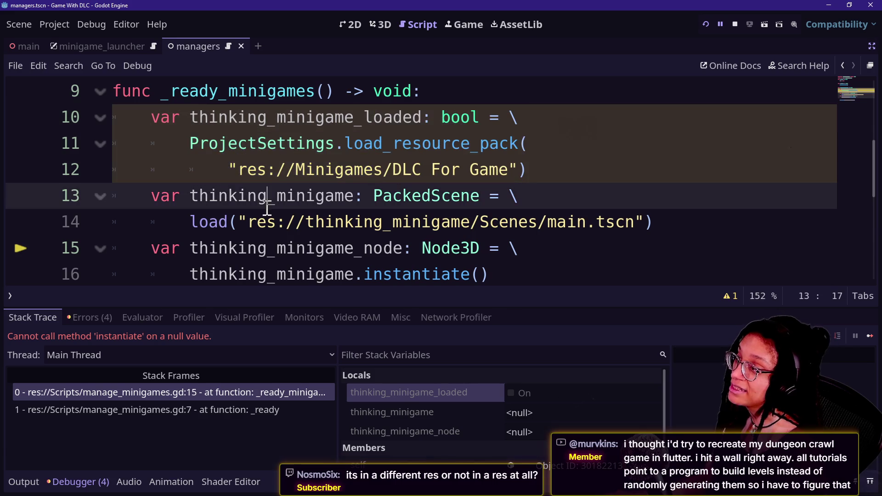
left_click_drag(229, 170, 510, 169)
left_click(510, 169)
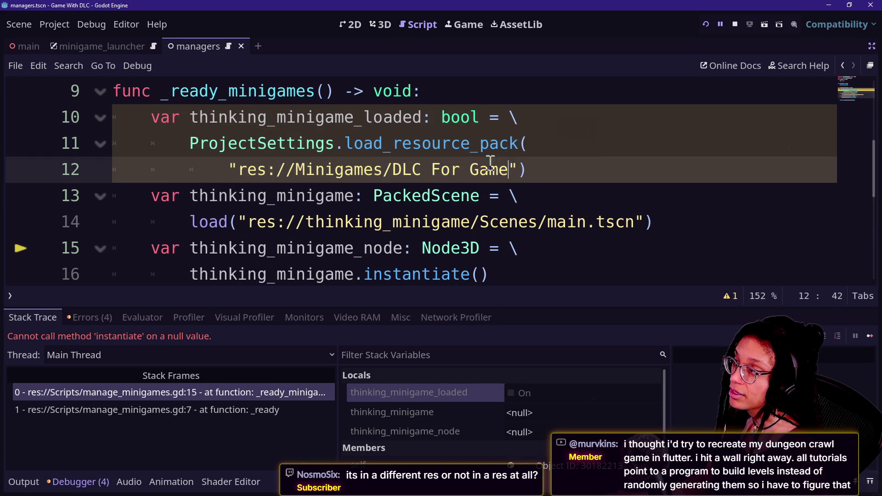
mouse_move(382, 150)
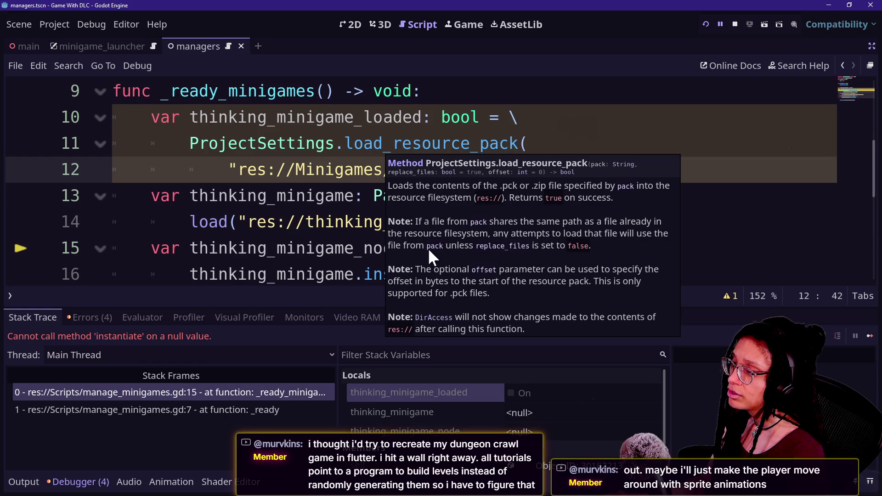
left_click(362, 237)
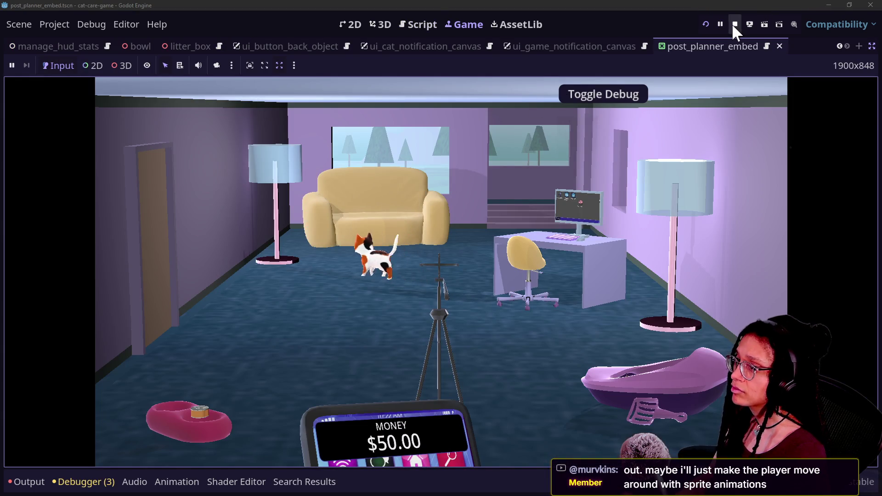
Step: Stop the cat-care-game and search its project files for load_resource
left_click(734, 24)
left_click(421, 24)
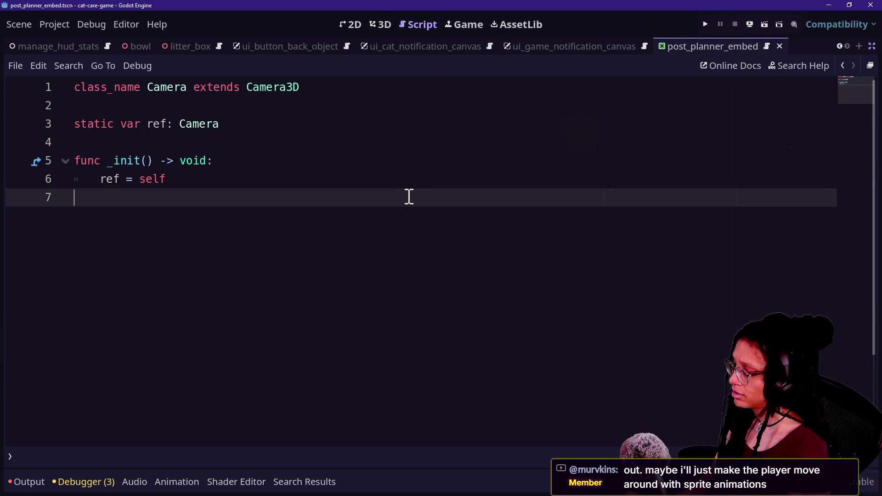
key("ctrl+shift+f")
type("load_resource")
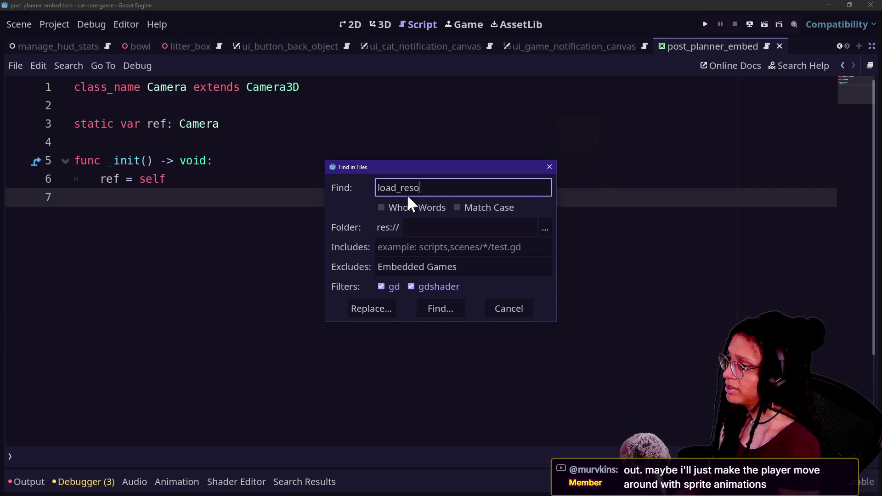
key("Return")
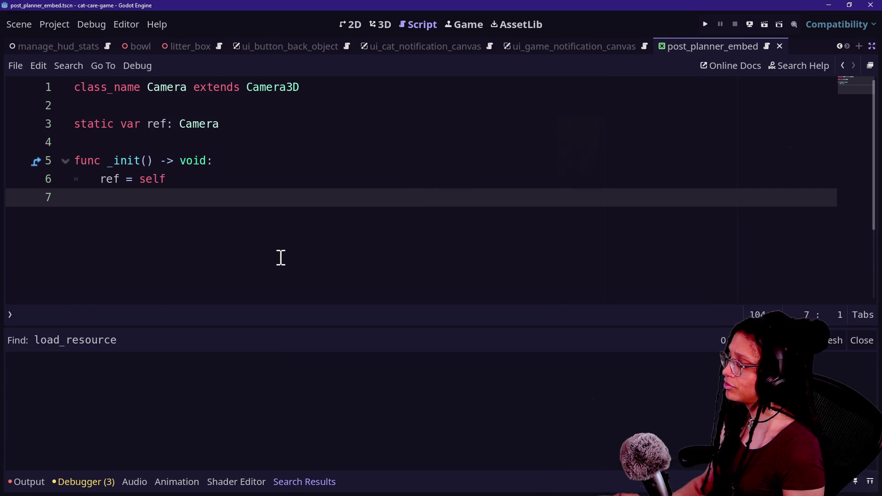
Step: Back in Game With DLC, confirm thinking_minigame_loaded is false, then switch to the stream chat
key("alt+Tab")
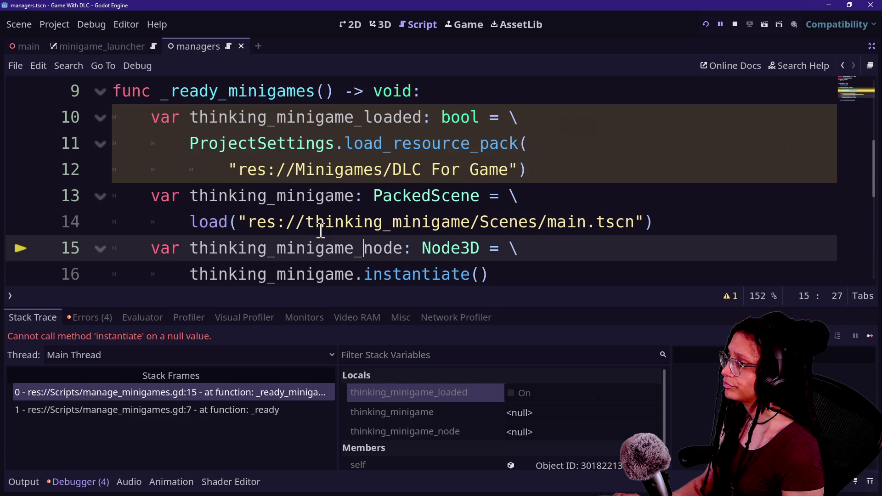
mouse_move(321, 230)
left_click(354, 208)
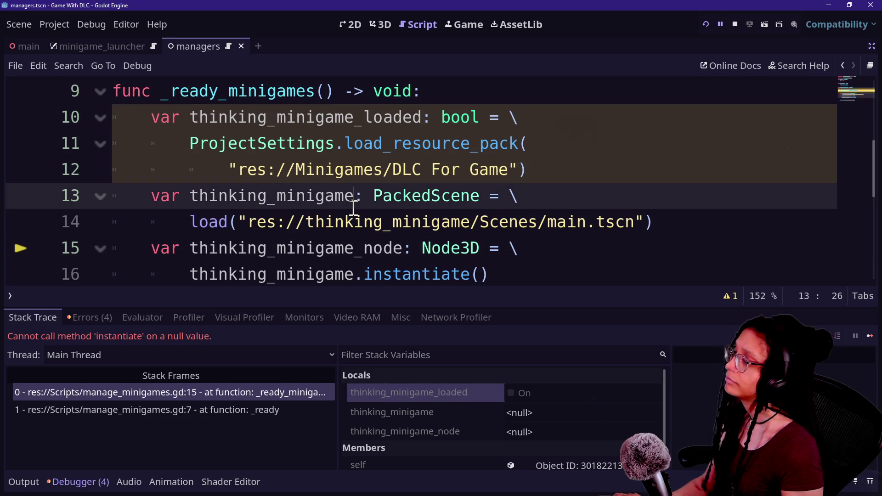
mouse_move(354, 208)
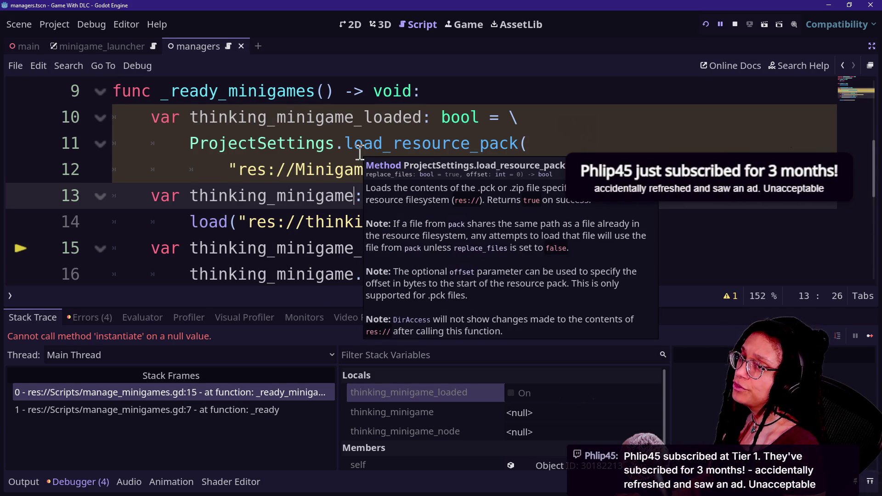
left_click(355, 92)
mouse_move(352, 125)
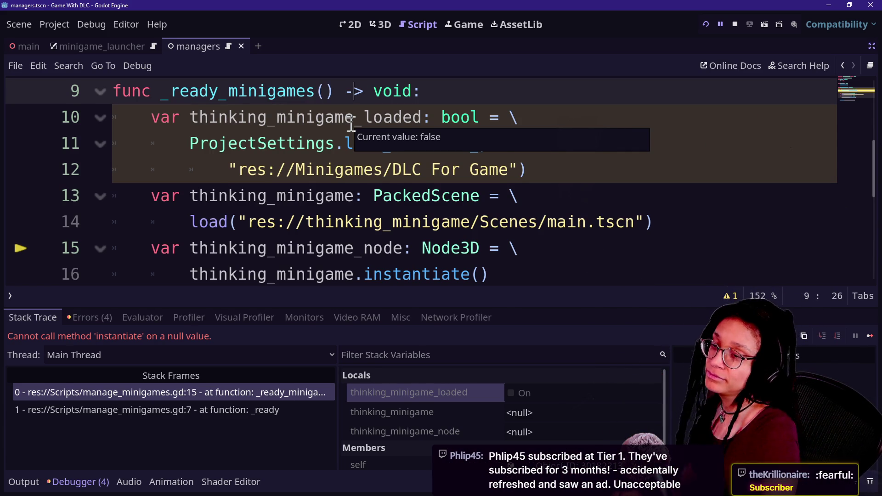
key("alt+Tab")
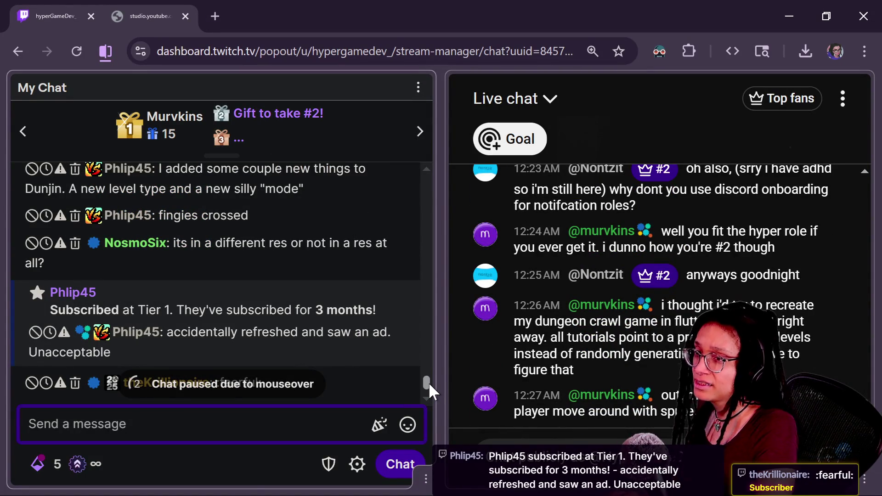
Step: Check that the Minigames folder holds DLC For Game.pck, then return to the Godot editor
key("alt+Tab")
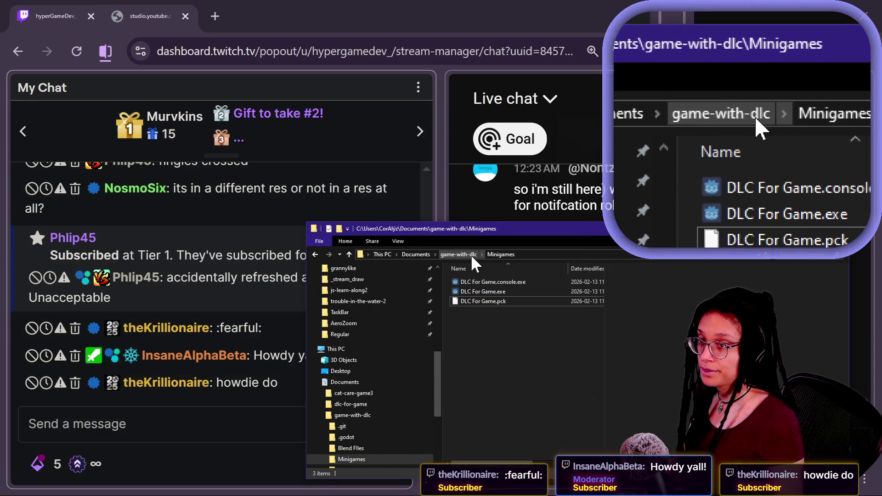
key("alt+Tab")
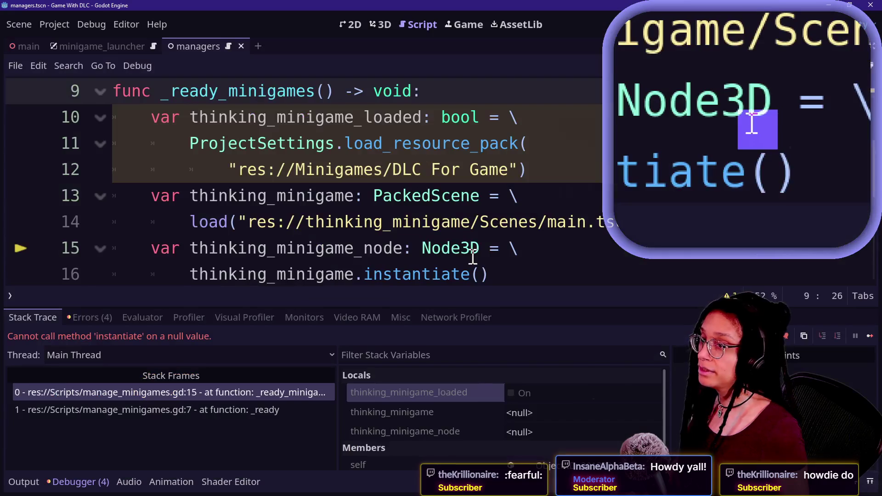
Step: Show the side docks again, compare the Minigames folder in File Explorer, and bring Godot forward
left_click(871, 50)
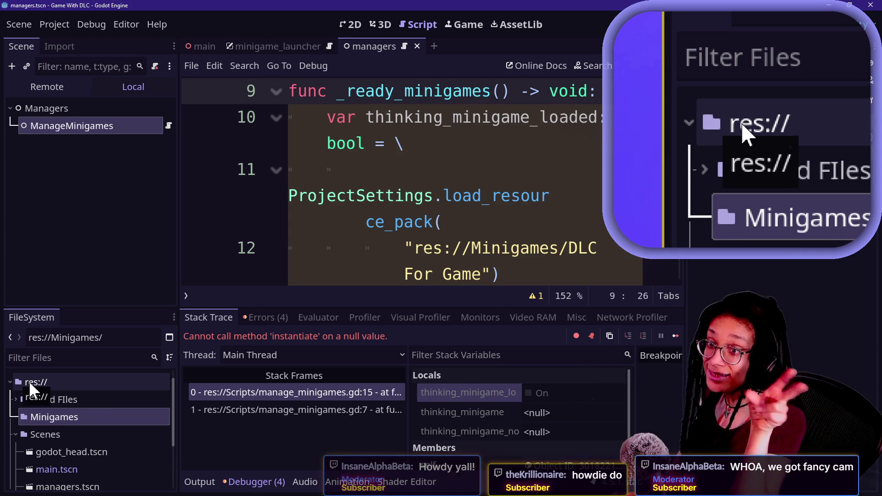
key("ctrl+alt+r")
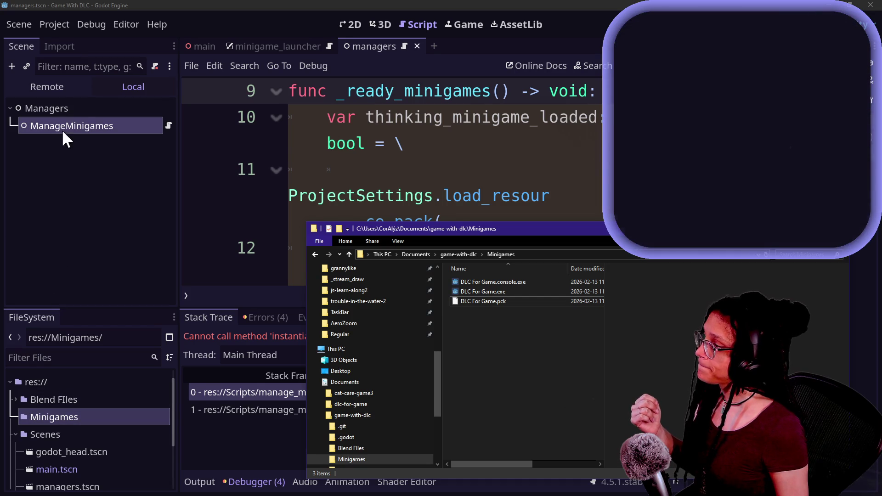
left_click(59, 51)
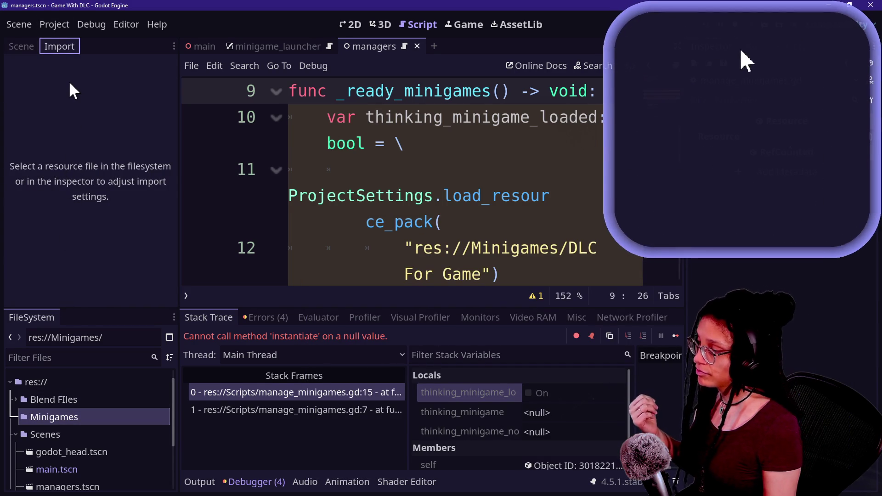
Step: Hide the side docks and inspect the res:// pack path on lines 11–12
left_click(405, 224)
key("ctrl+shift+F11")
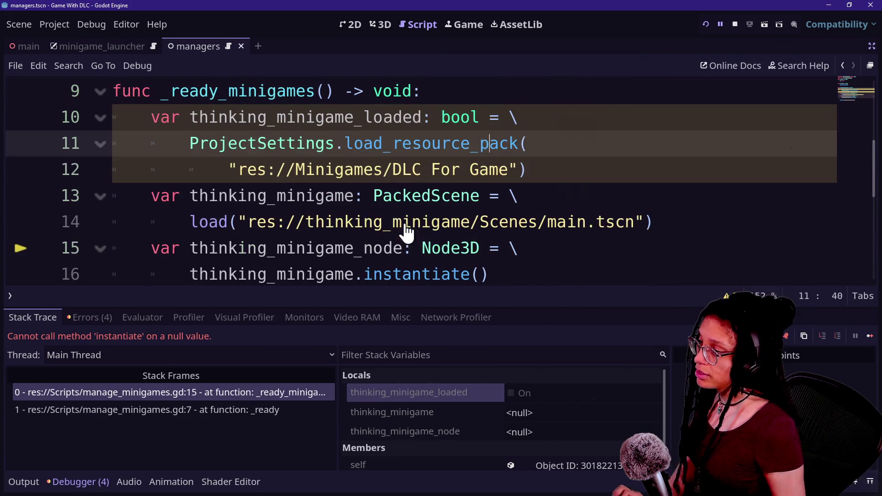
mouse_move(247, 170)
left_mouse_down()
mouse_move(417, 149)
mouse_move(507, 170)
mouse_move(317, 197)
mouse_move(249, 169)
left_mouse_up()
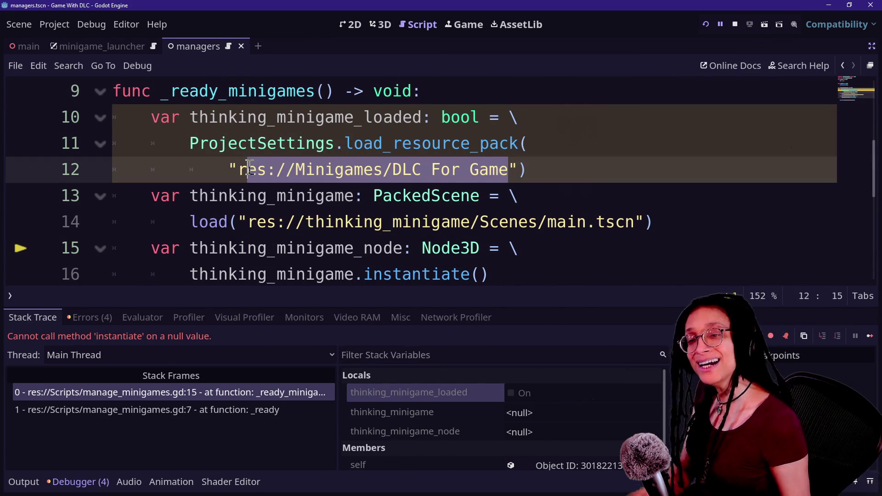
left_click(232, 168)
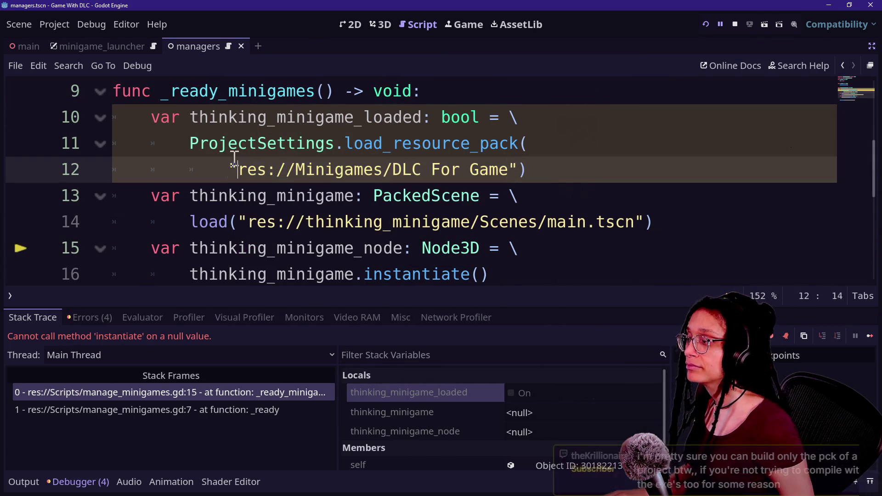
left_click(295, 169)
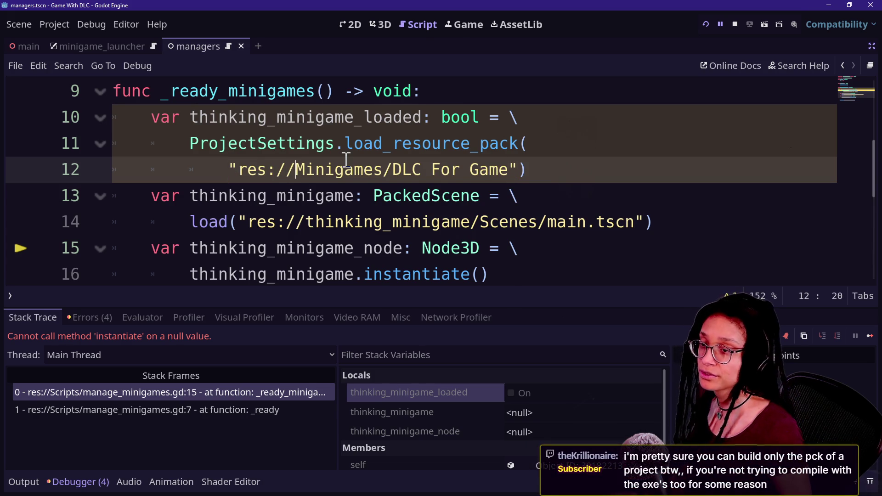
Step: Compare the Minigames folder and DLC For Game project with the script, then go to the stream chat
key("alt+Tab")
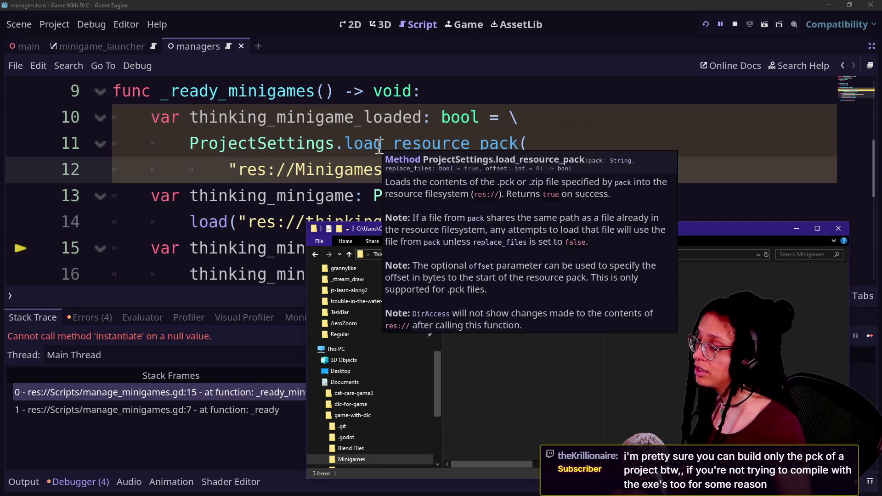
key("alt+Tab")
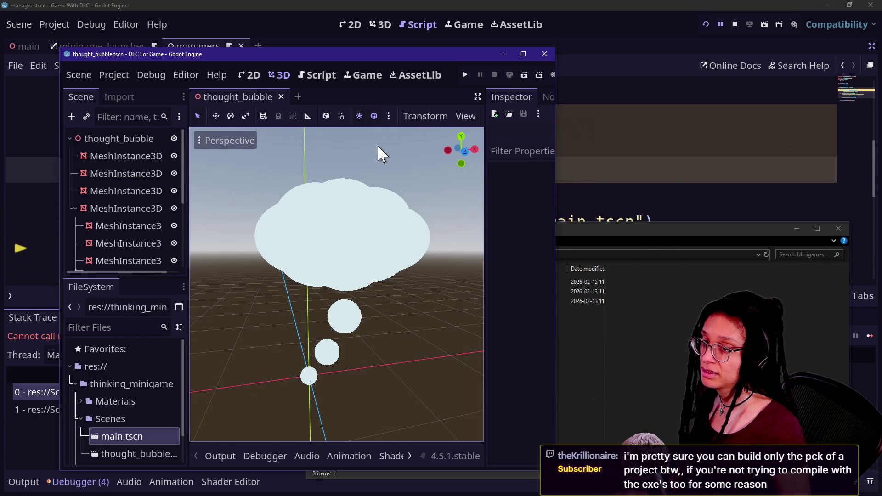
key("alt+Tab")
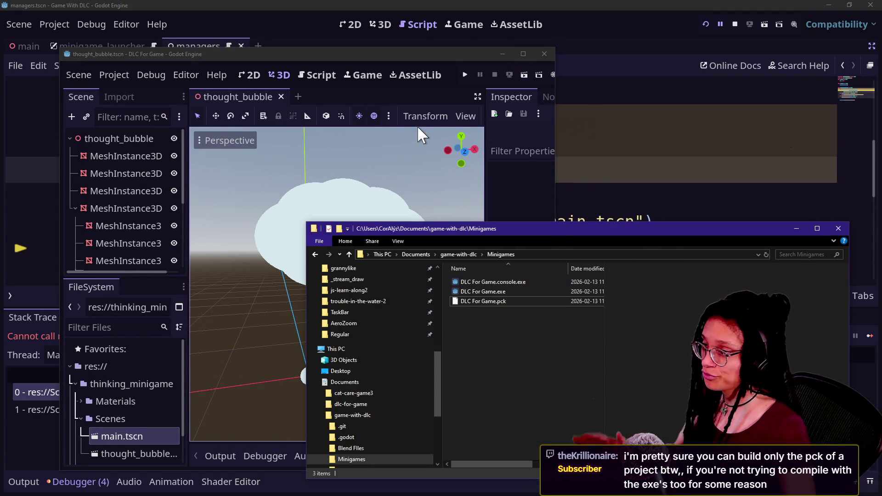
left_click(625, 18)
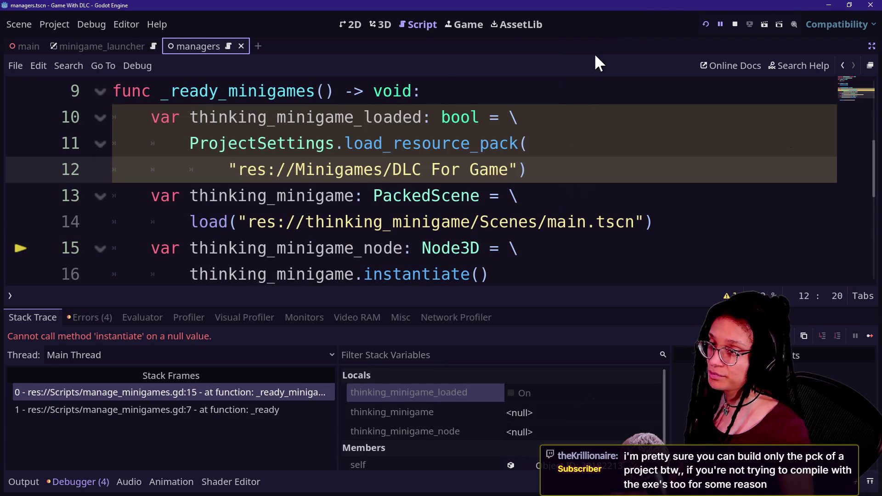
key("alt+Tab")
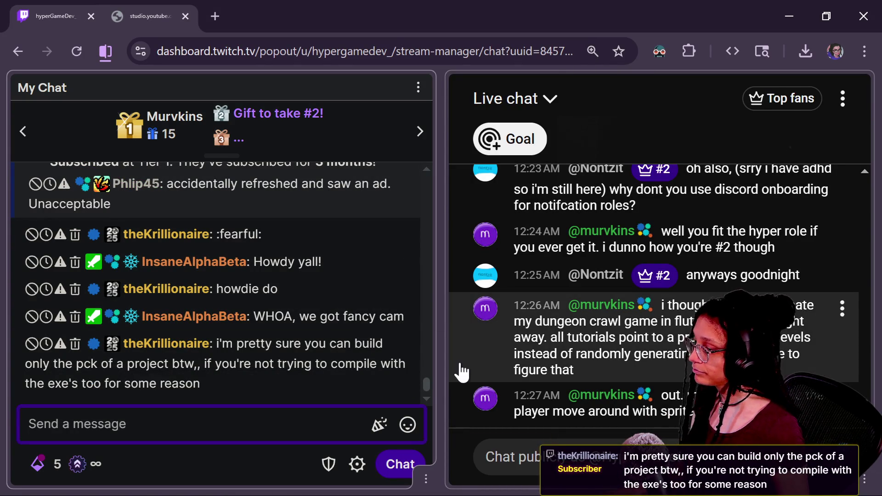
Step: Highlight the viewer's tip that only a project's pck needs building
scroll(431, 379, "up", 2)
scroll(432, 376, "down", 3)
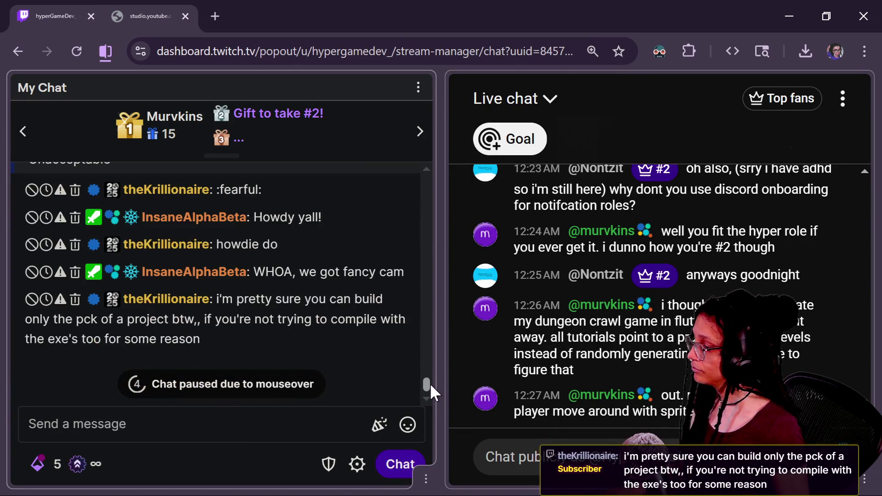
left_click_drag(237, 299, 376, 382)
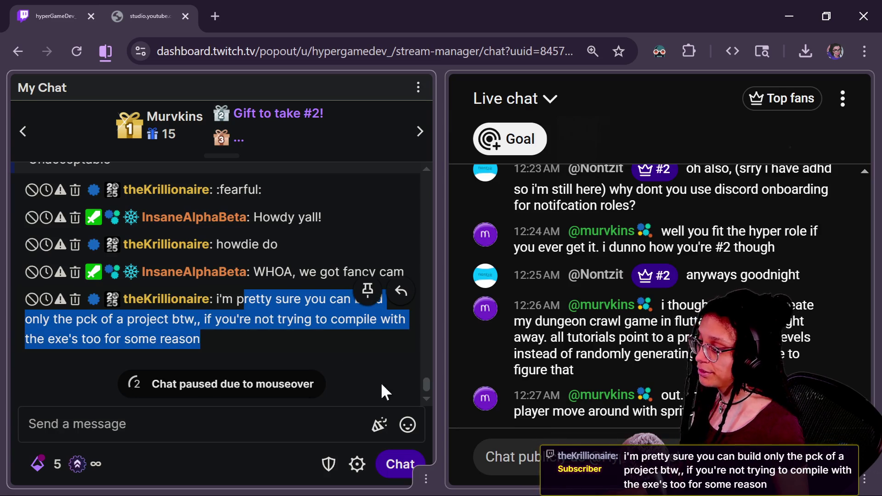
Step: Scroll up through both chat panels to read older messages
scroll(427, 378, "up", 5)
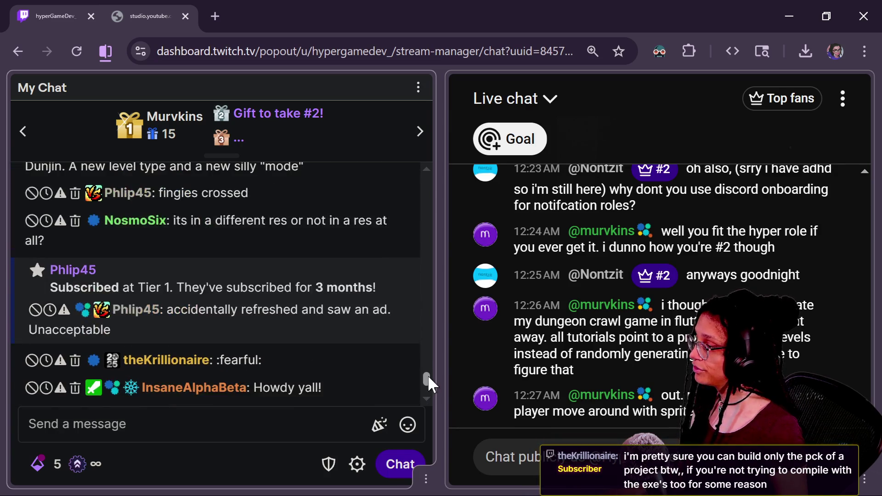
scroll(428, 371, "up", 2)
mouse_move(428, 370)
left_mouse_down()
mouse_move(428, 362)
mouse_move(429, 385)
left_mouse_up()
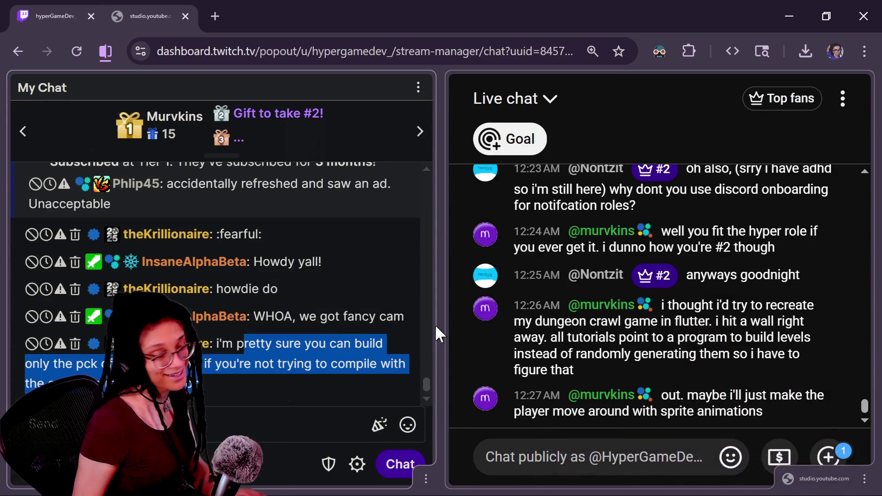
mouse_move(389, 284)
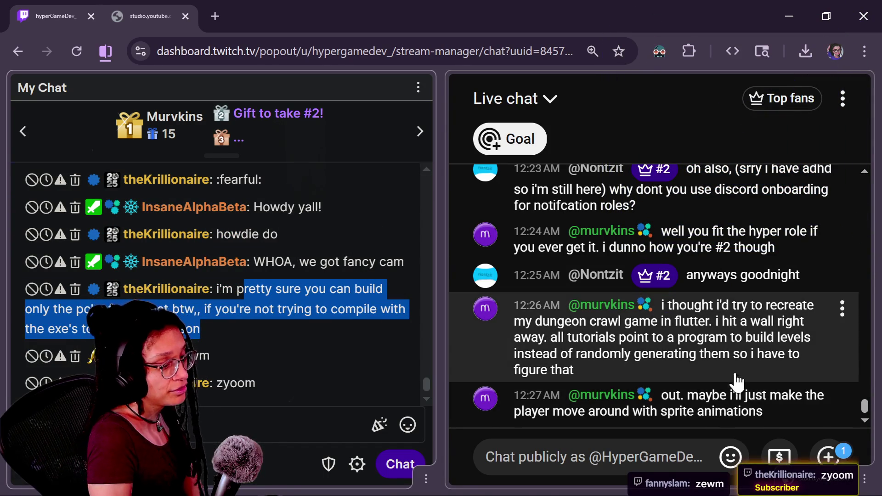
scroll(754, 393, "up", 3)
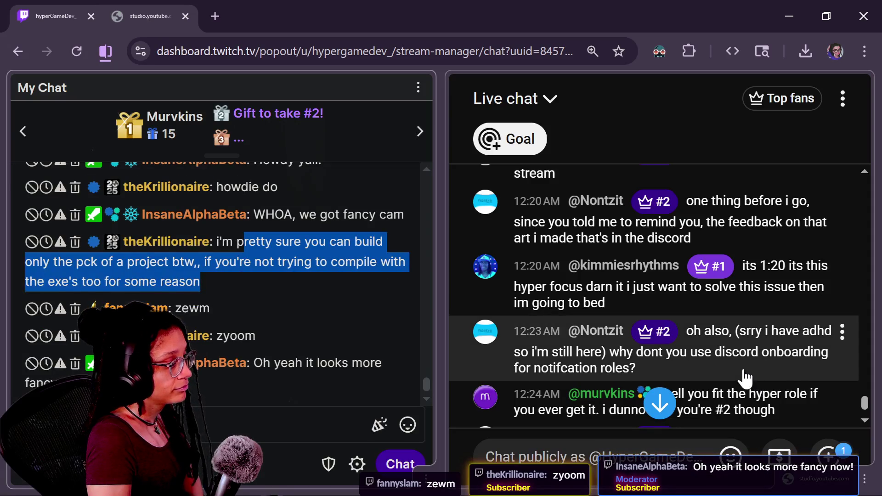
scroll(749, 374, "up", 5)
scroll(741, 329, "up", 2)
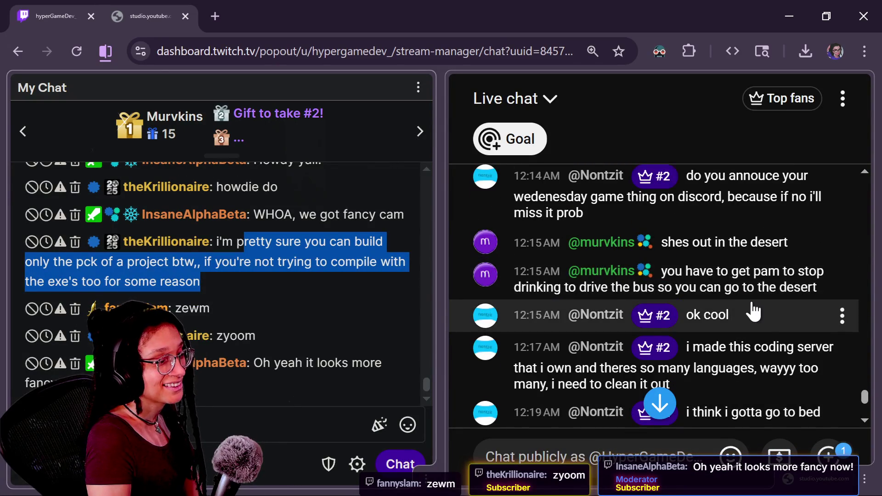
scroll(754, 309, "up", 2)
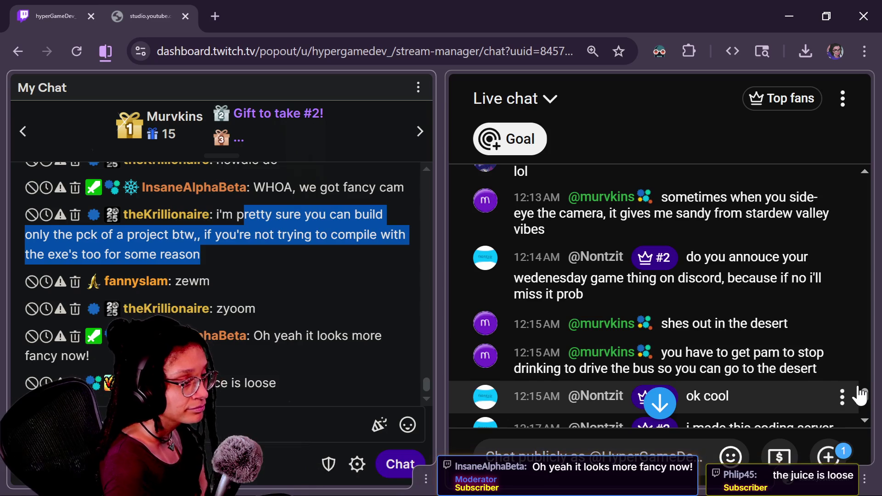
left_click_drag(865, 393, 869, 405)
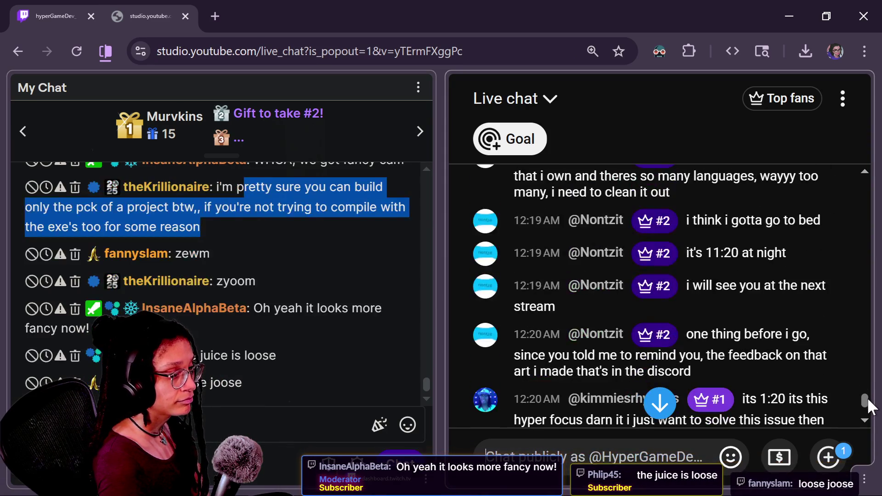
scroll(869, 405, "up", 2)
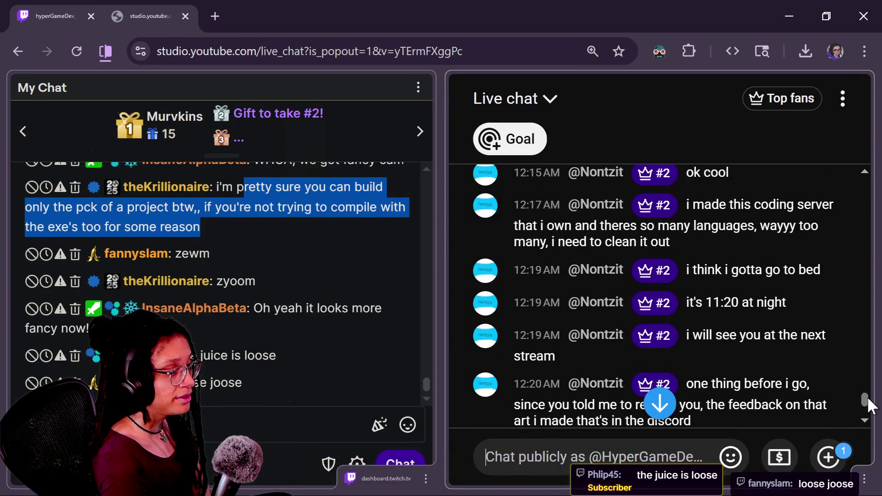
scroll(869, 404, "down", 2)
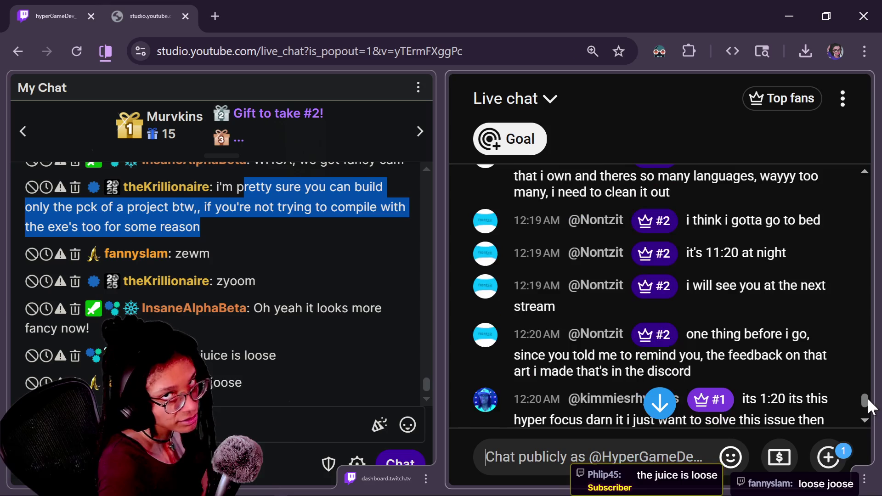
scroll(870, 407, "down", 3)
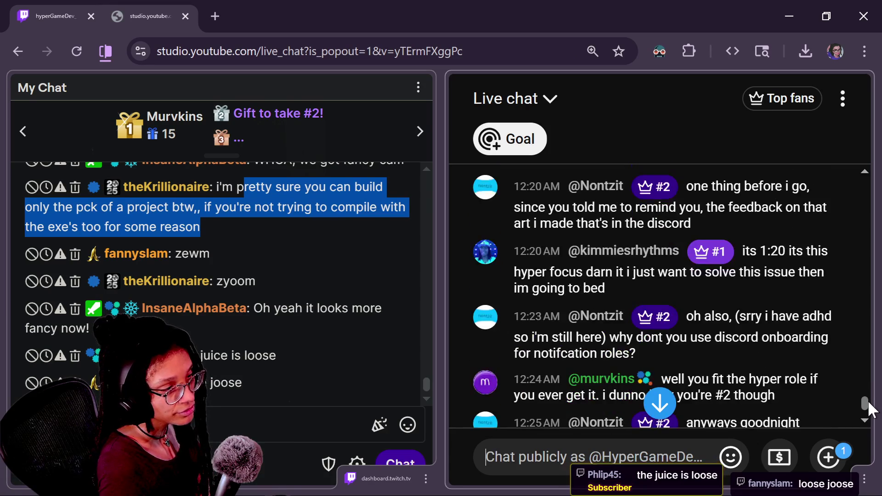
scroll(870, 407, "up", 3)
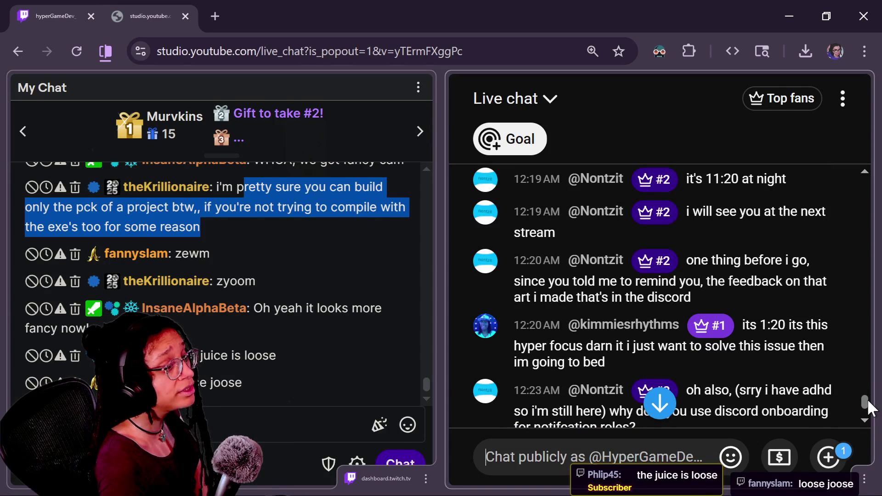
scroll(870, 406, "down", 1)
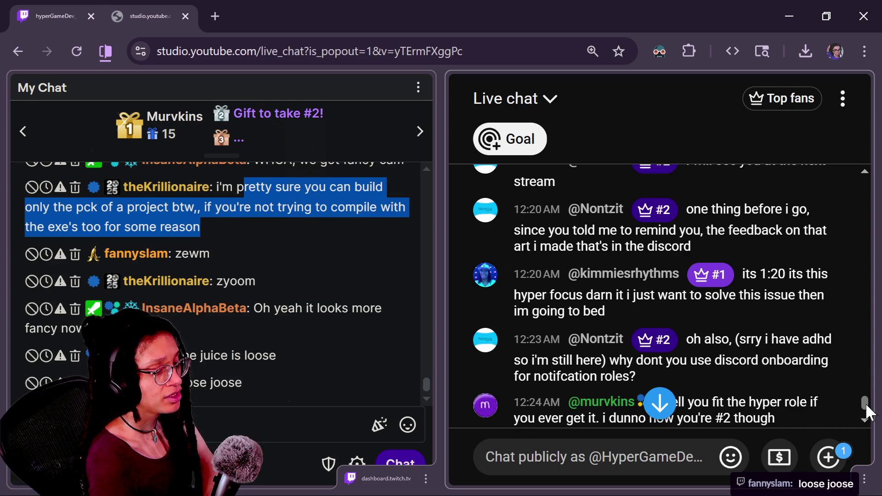
scroll(869, 412, "down", 1)
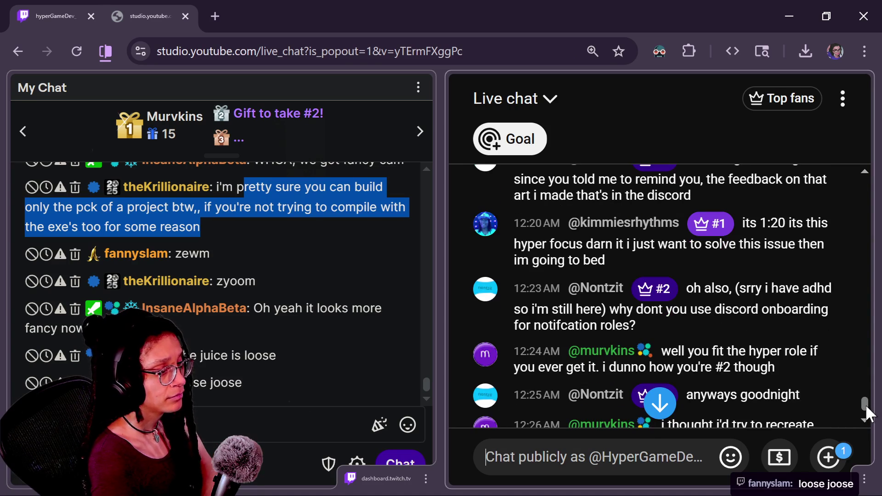
scroll(869, 413, "down", 1)
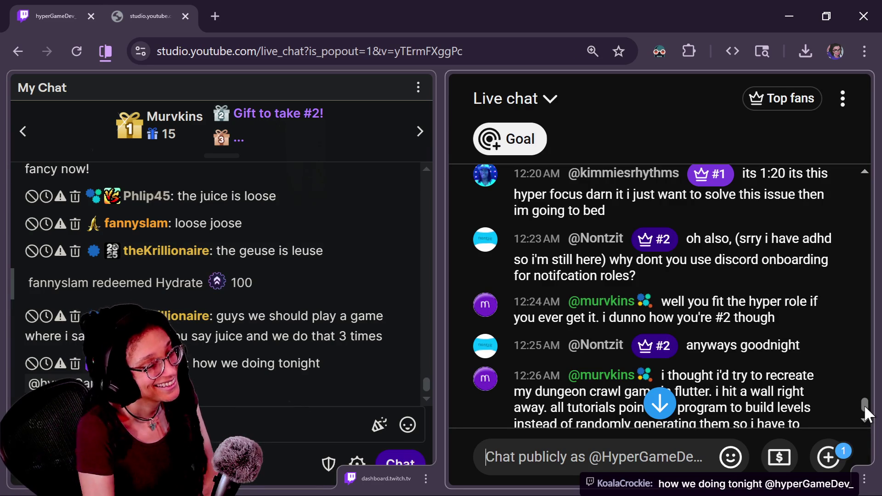
scroll(865, 405, "down", 5)
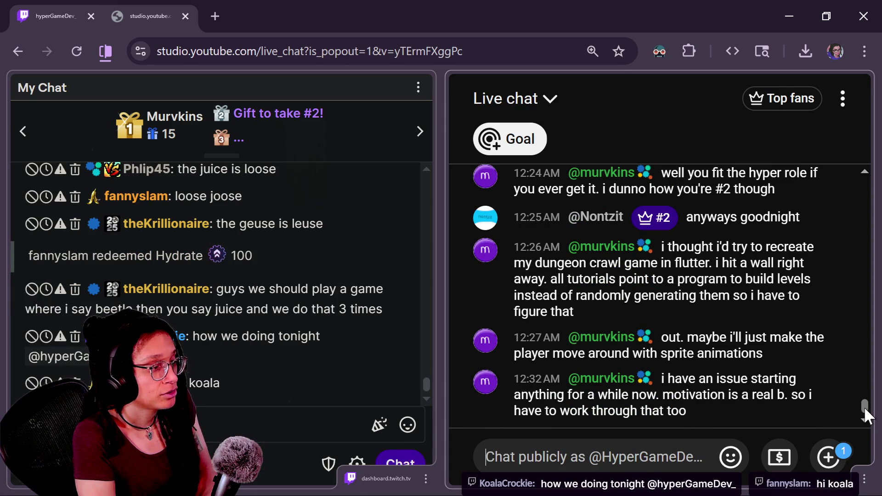
scroll(864, 407, "up", 3)
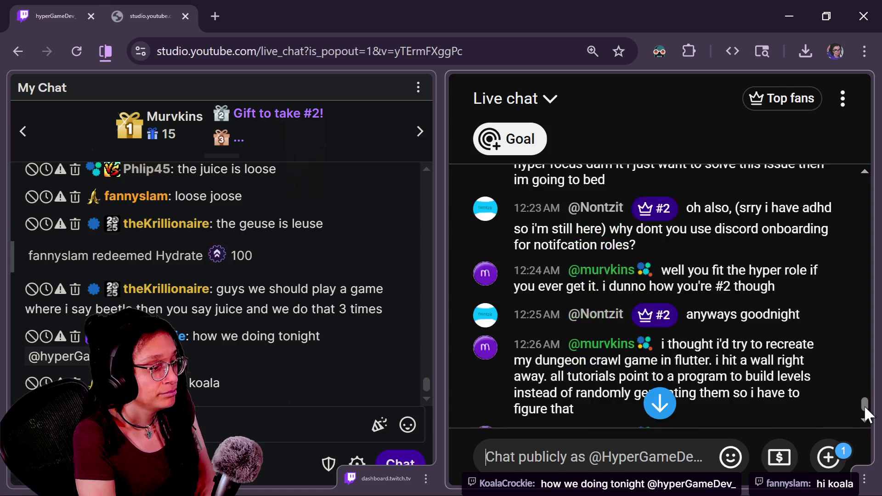
scroll(864, 407, "down", 2)
scroll(864, 406, "down", 1)
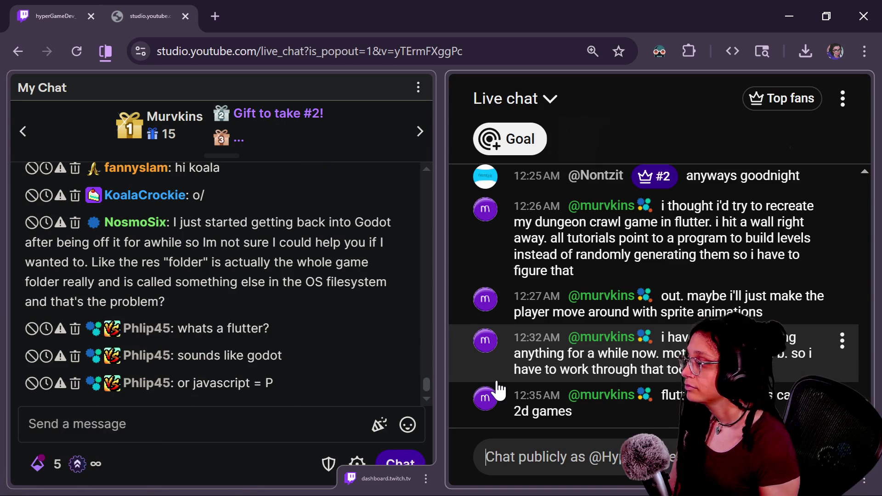
left_click(274, 431)
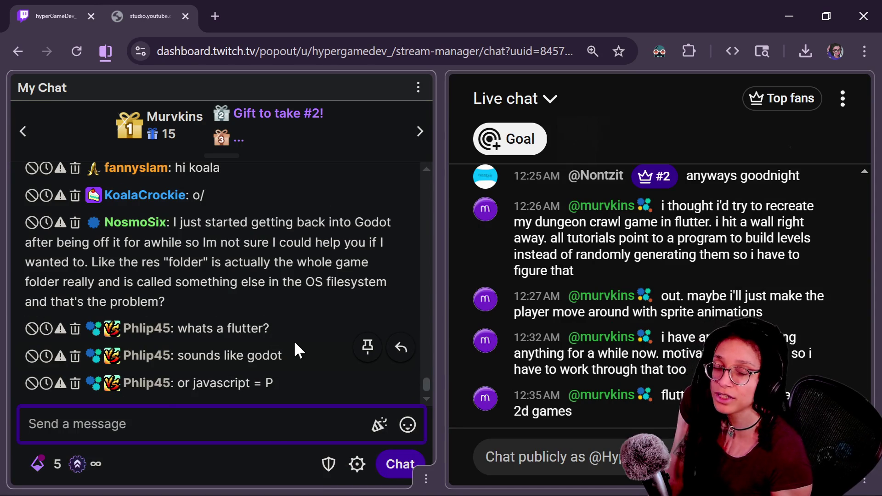
Step: Read the newest Twitch chat replies, then return to the Godot editor's debugger error
left_click_drag(426, 383, 426, 380)
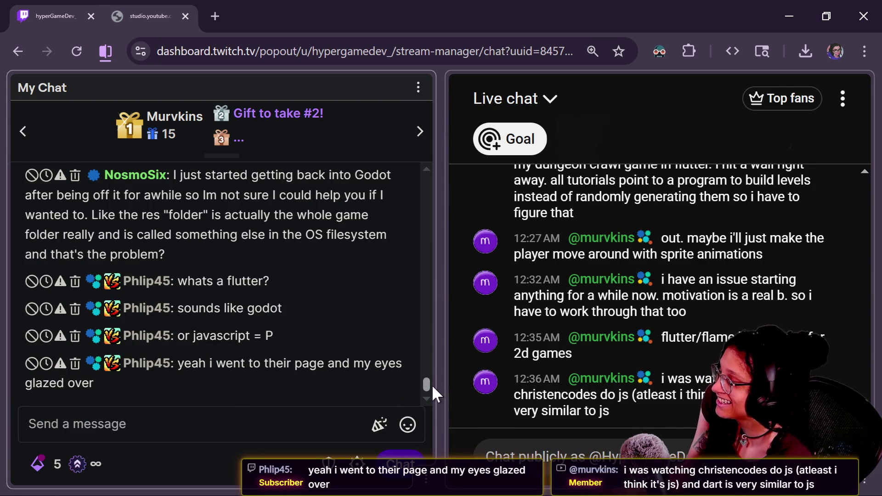
scroll(432, 384, "up", 2)
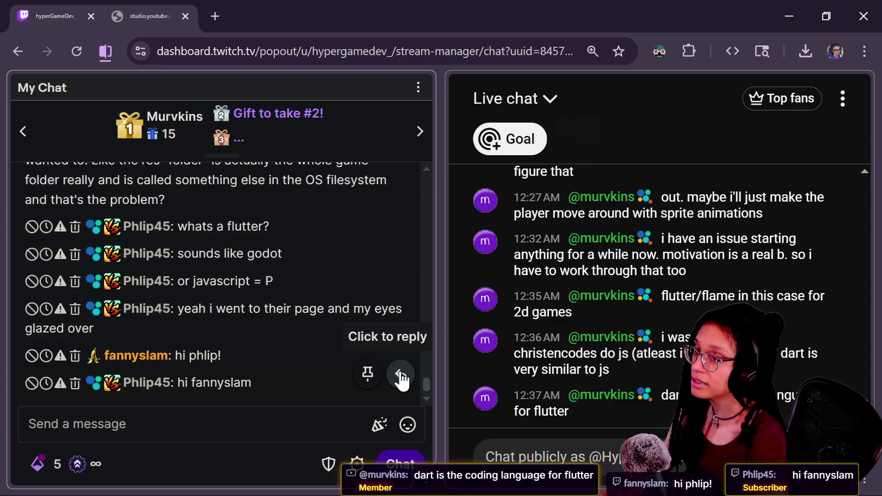
key("alt+Tab")
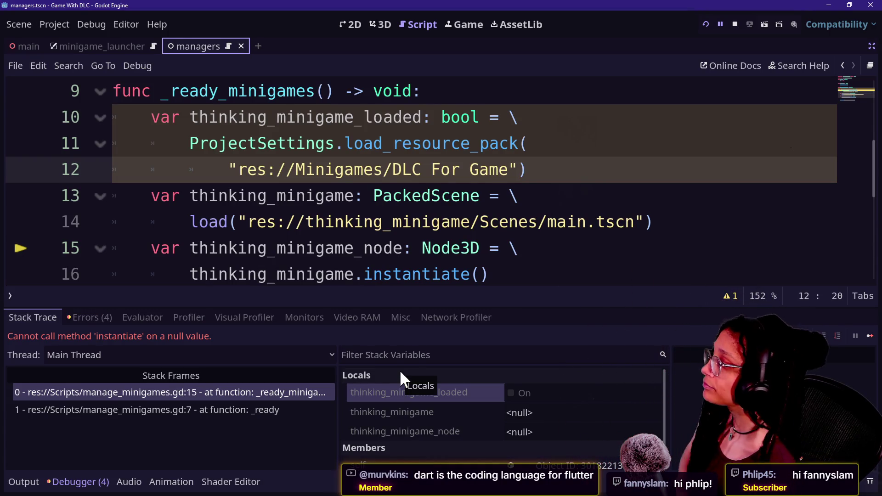
left_click(246, 253)
mouse_move(247, 254)
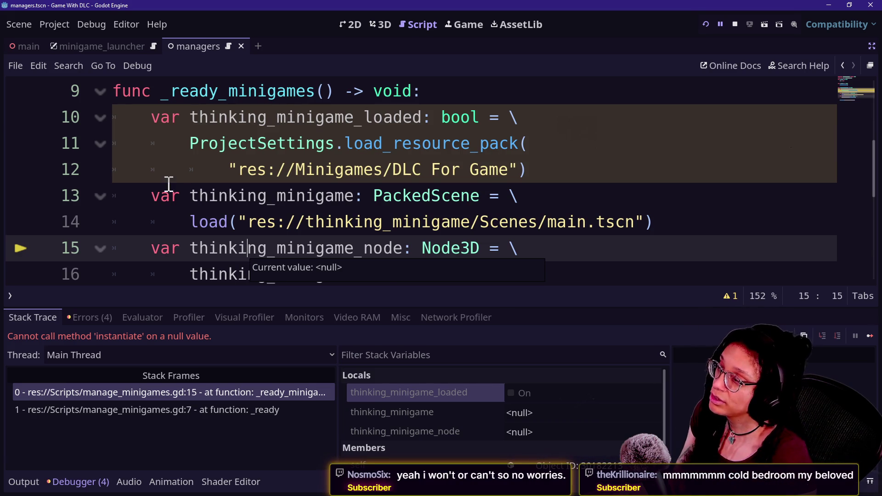
left_click_drag(345, 142, 519, 134)
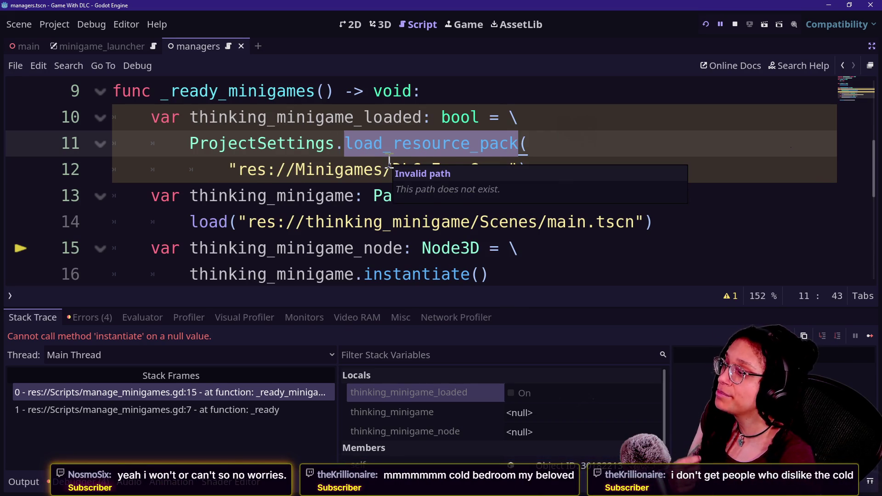
Step: Append '.pck' inside the quoted DLC For Game path on line 12 and reload the running game
left_click(375, 167)
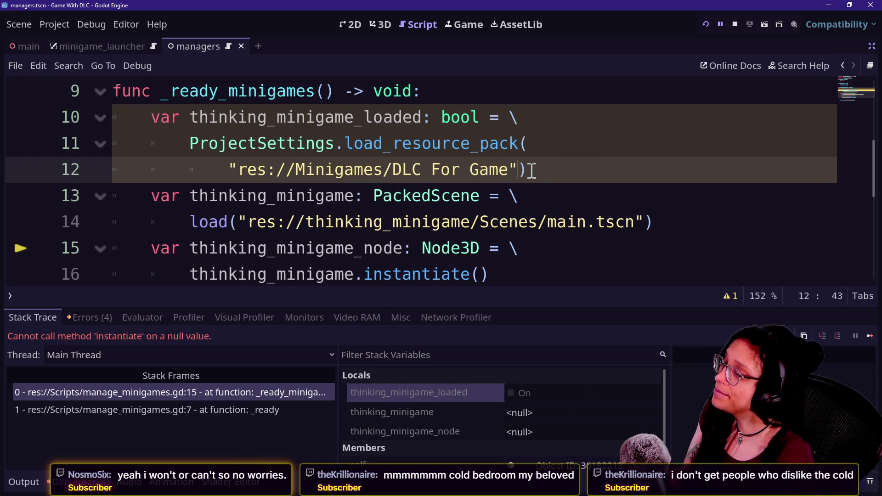
key("Down")
key("End")
type(".p")
key("Escape")
key("BackSpace")
key("BackSpace")
left_click(513, 166)
type(".pck")
left_click(458, 184)
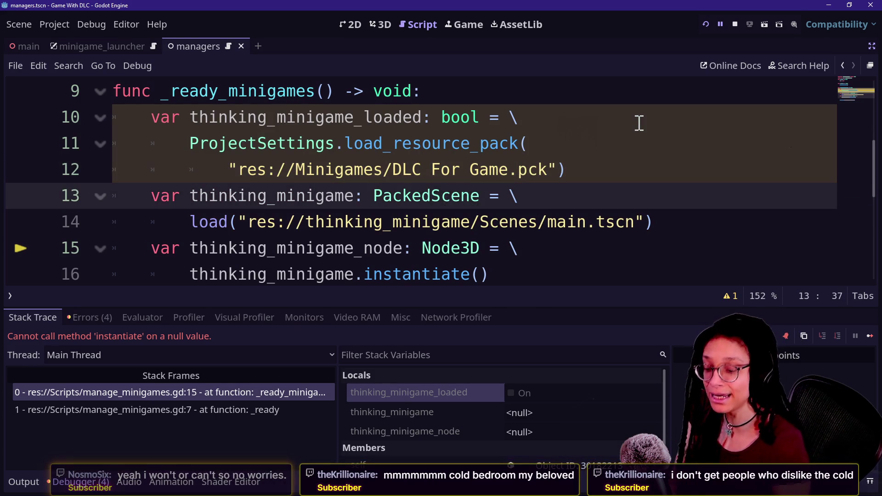
left_click(706, 25)
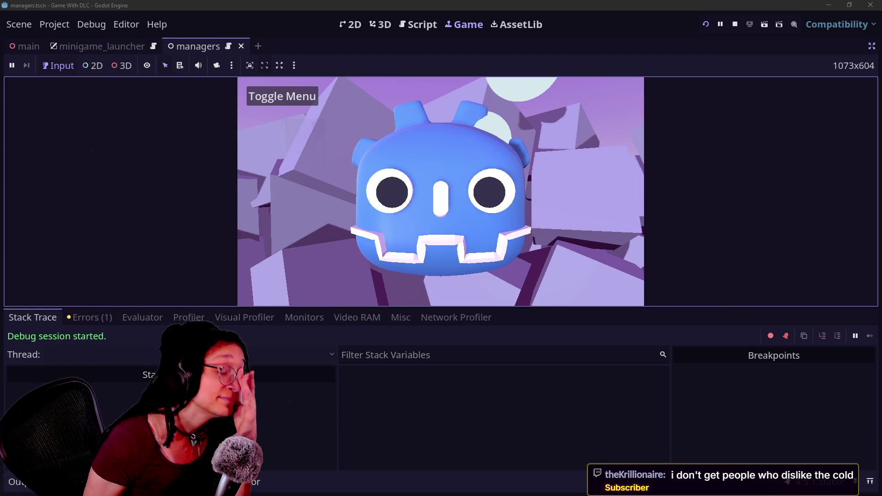
left_click(17, 481)
left_click(255, 482)
key("alt+d")
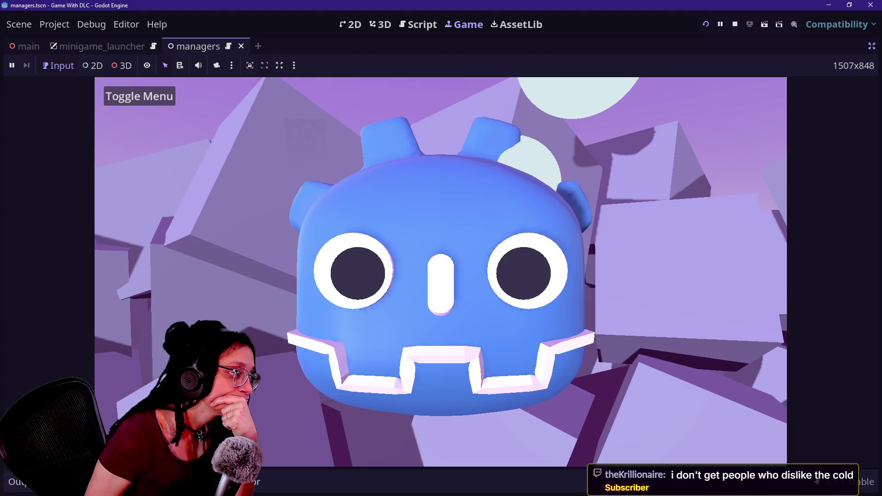
key("alt+d")
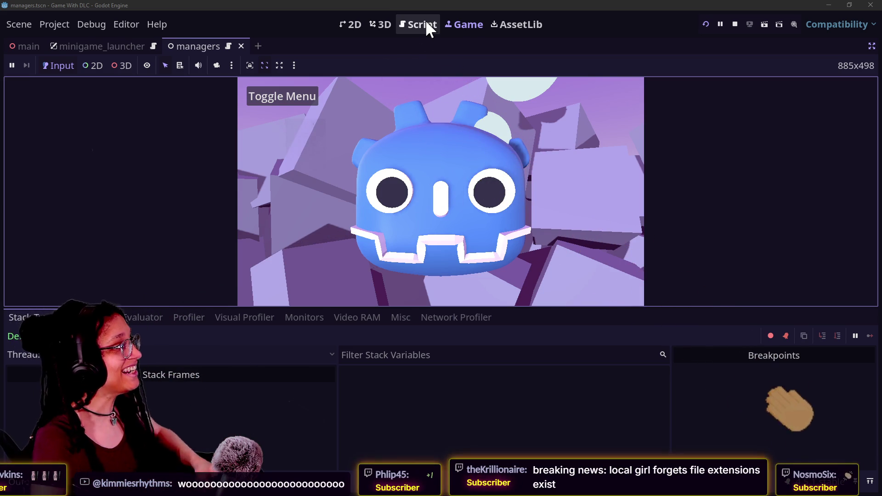
left_click(404, 31)
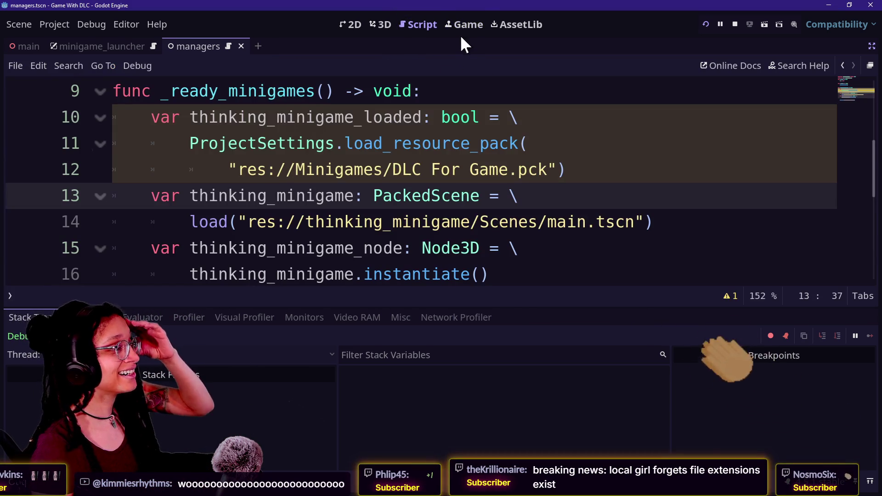
Step: Check the running game, then return to the manager script with the bottom panel collapsed and smaller font
left_click(464, 27)
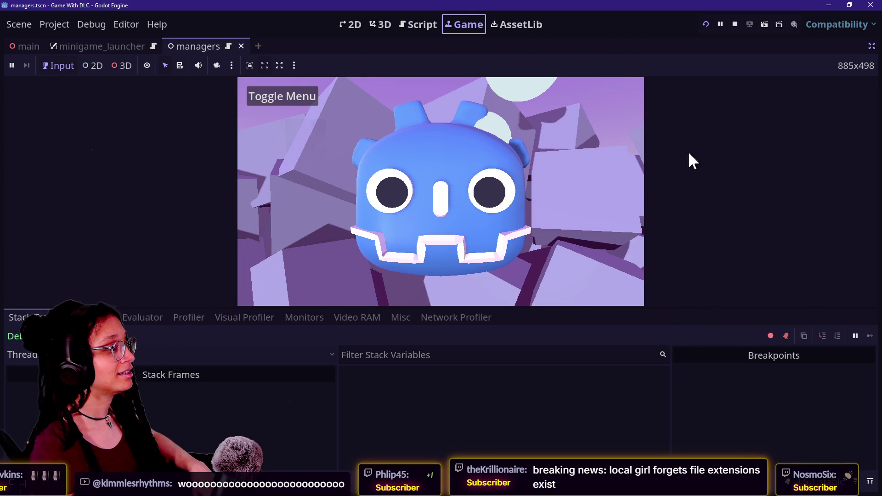
left_click(672, 132)
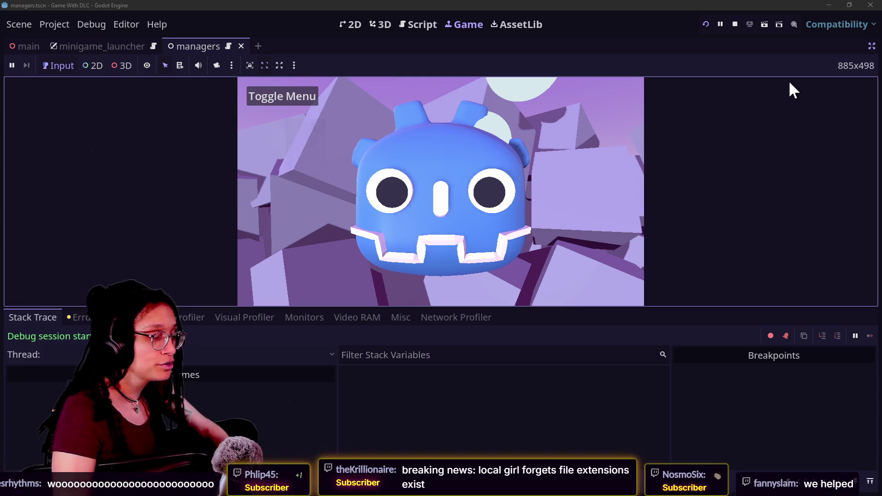
left_click(431, 28)
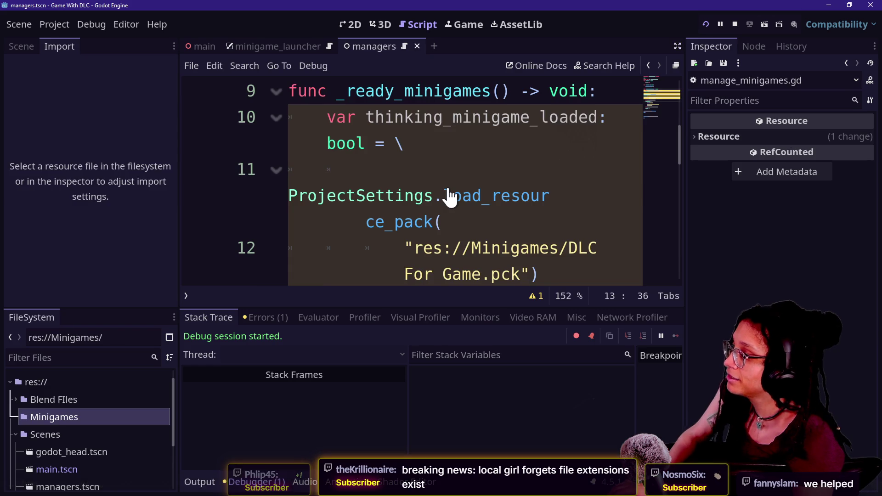
key("ctrl+j")
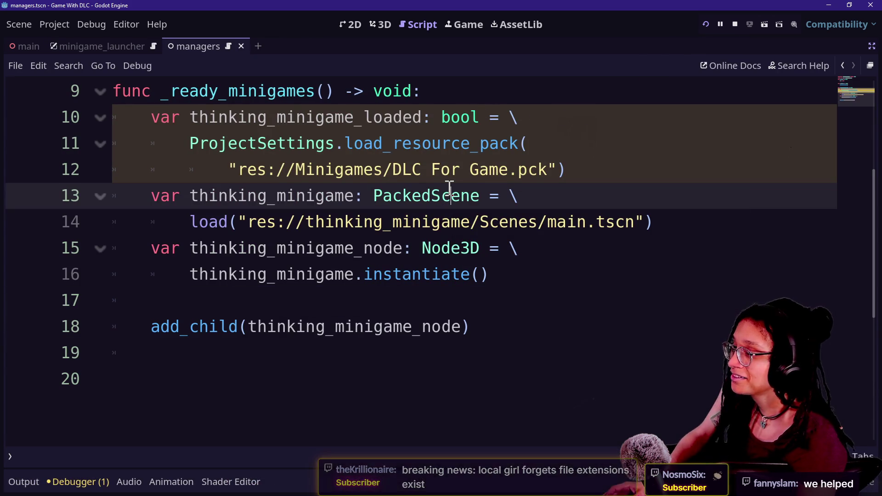
key("ctrl+minus")
Step: Delete the stray '..' on line 8, review the minigame loading lines, then show the window overview
key("Up")
key("Up")
key("Up")
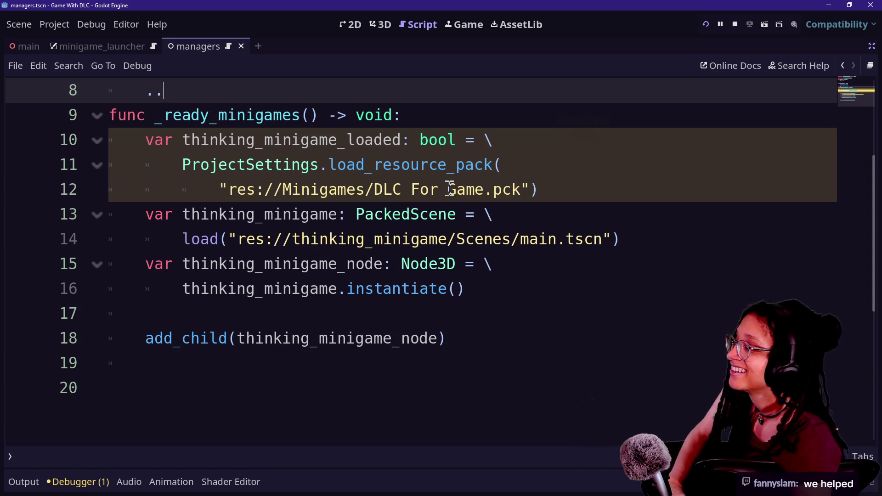
key("BackSpace")
key("BackSpace")
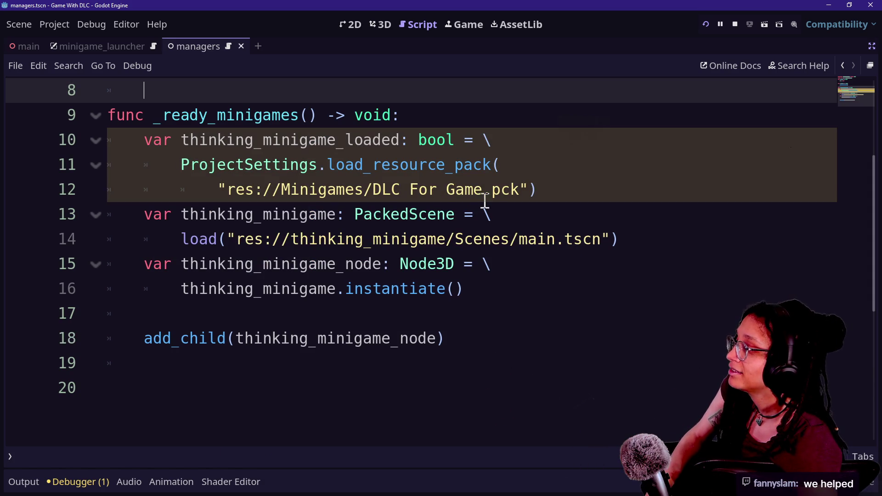
left_click_drag(479, 198, 523, 189)
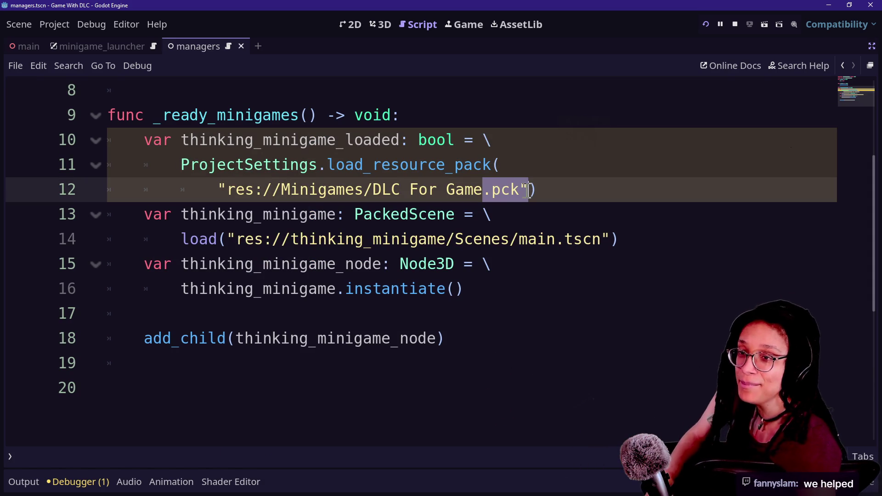
key("Down")
key("Down")
key("Down")
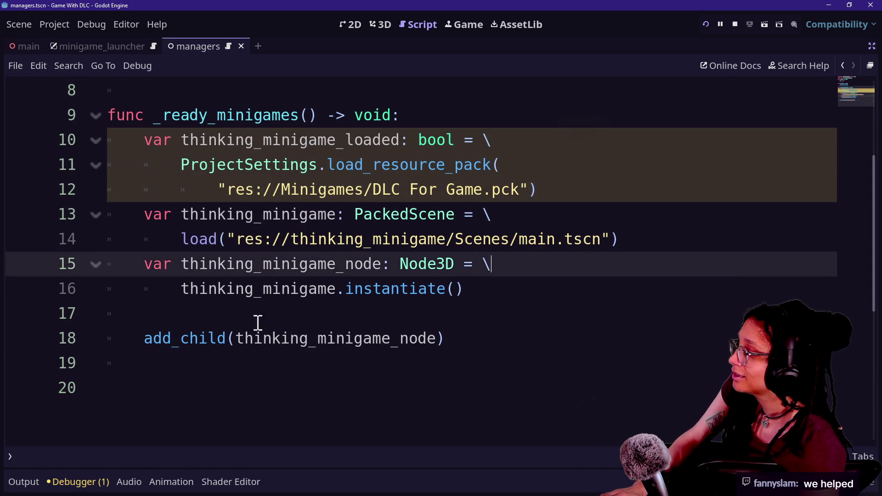
left_click_drag(244, 321, 295, 335)
left_click(392, 322)
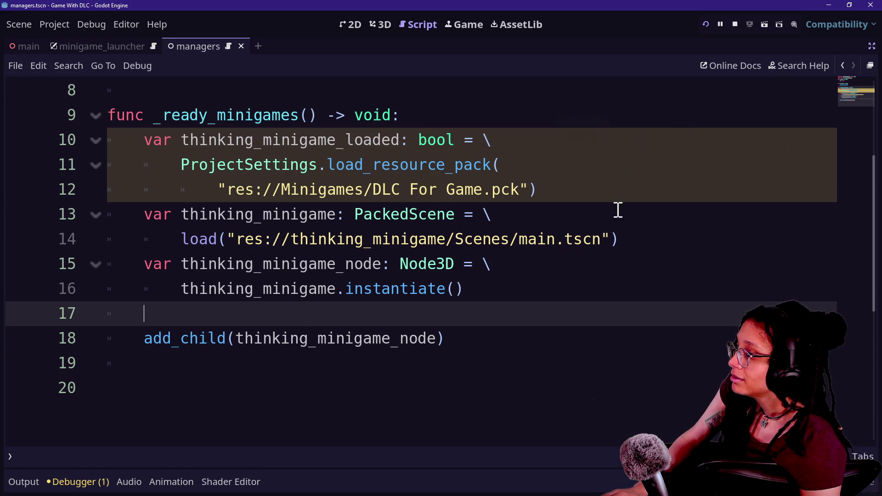
left_click(585, 235)
key("Down")
key("Up")
key("Up")
key("Up")
key("Up")
key("Up")
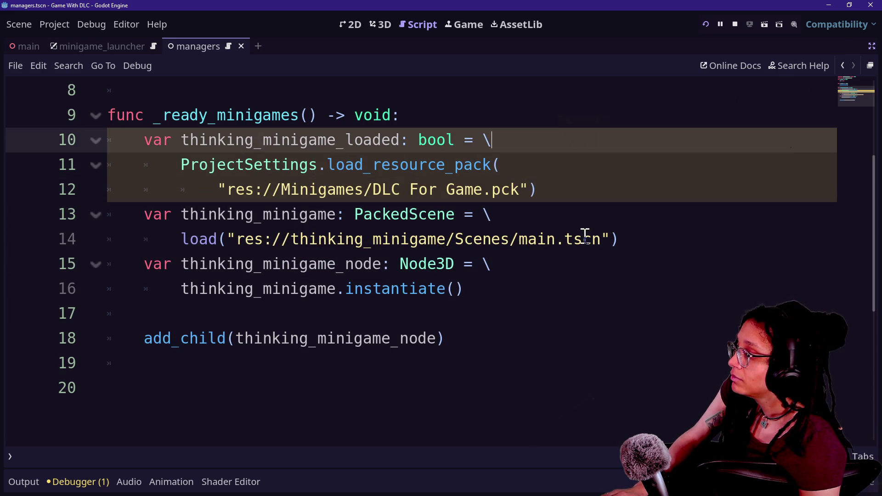
left_click(471, 26)
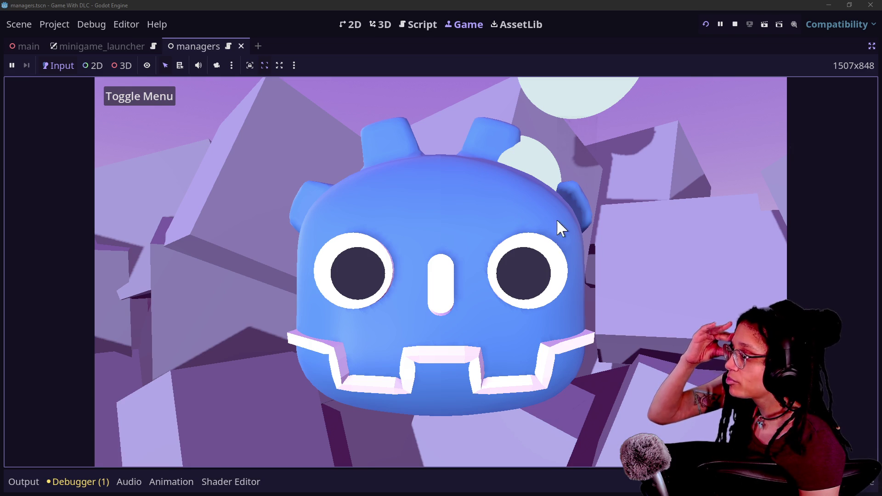
key("super+Tab")
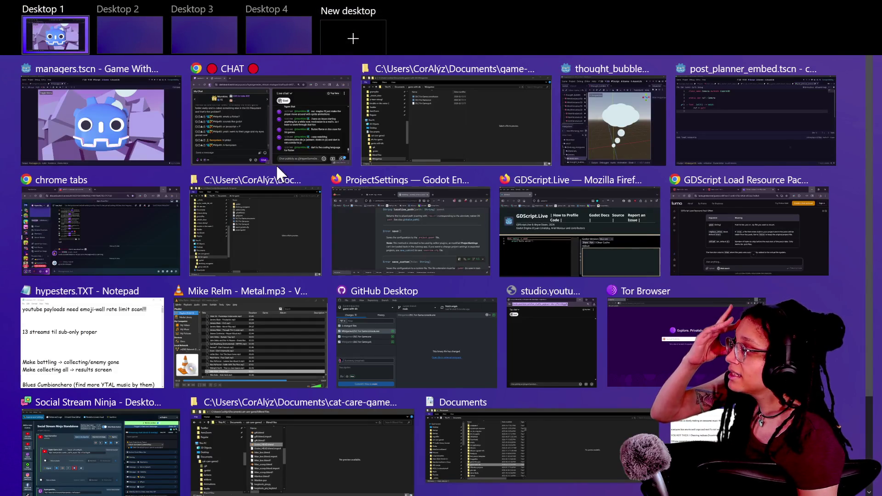
Step: Pick the Godot window from Task View, then move over to the browser's Twitch and YouTube chats
left_click(106, 68)
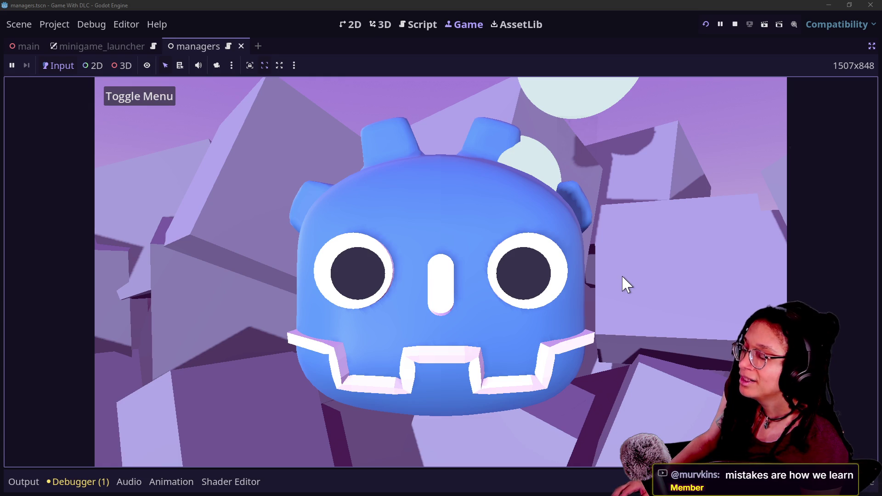
key("alt+Tab")
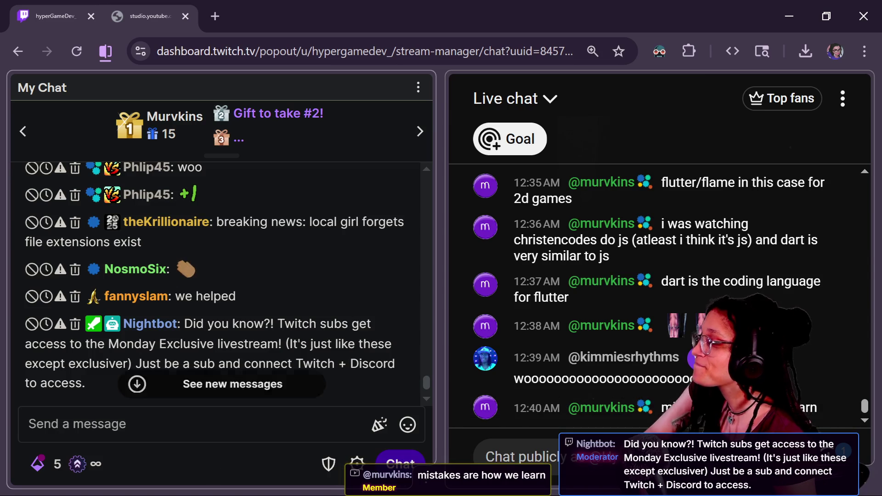
Step: Switch to the CHAT browser window showing the stream chat
key("super+Tab")
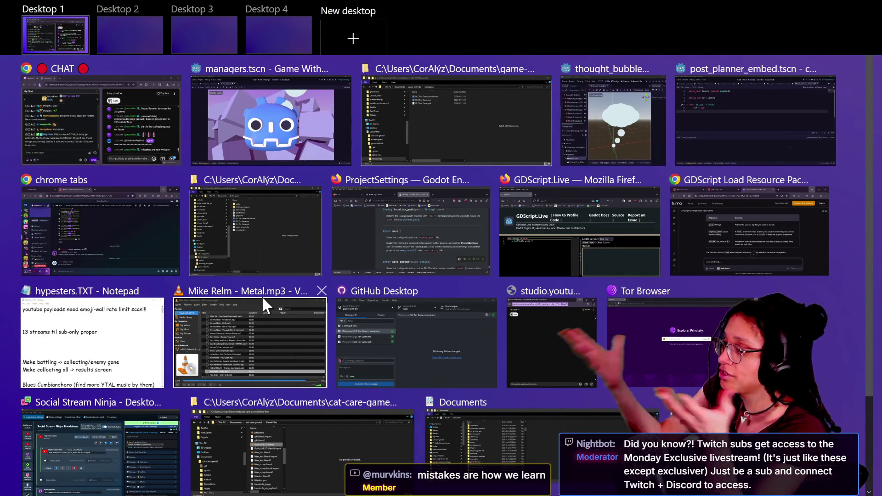
left_click(72, 137)
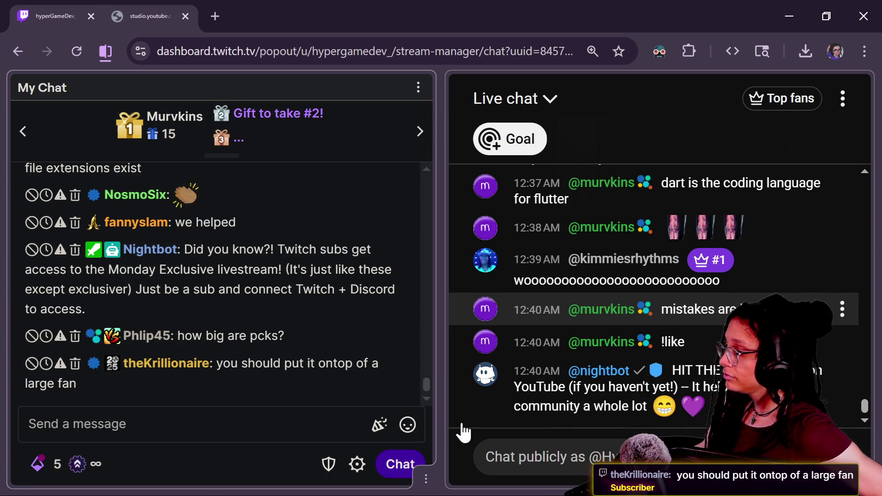
right_click(462, 425)
key("Escape")
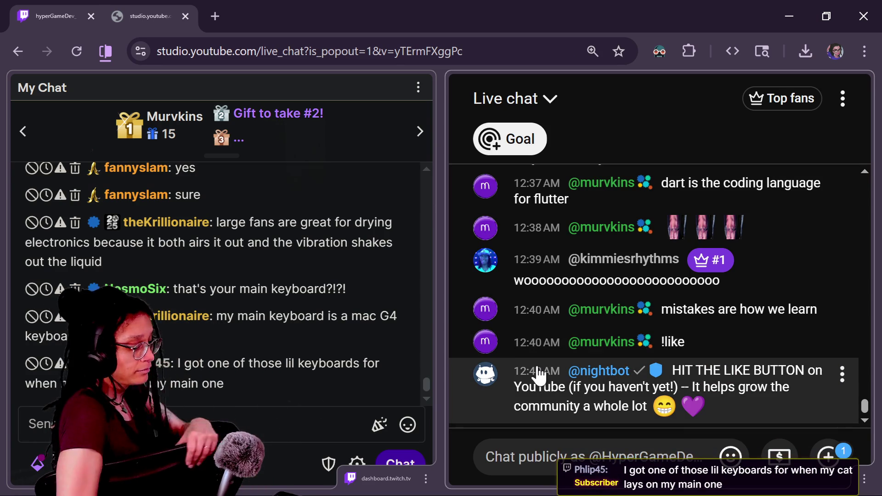
Step: Dismiss the ad break notice and scroll the Twitch My Chat panel to the newest messages
left_click(264, 423)
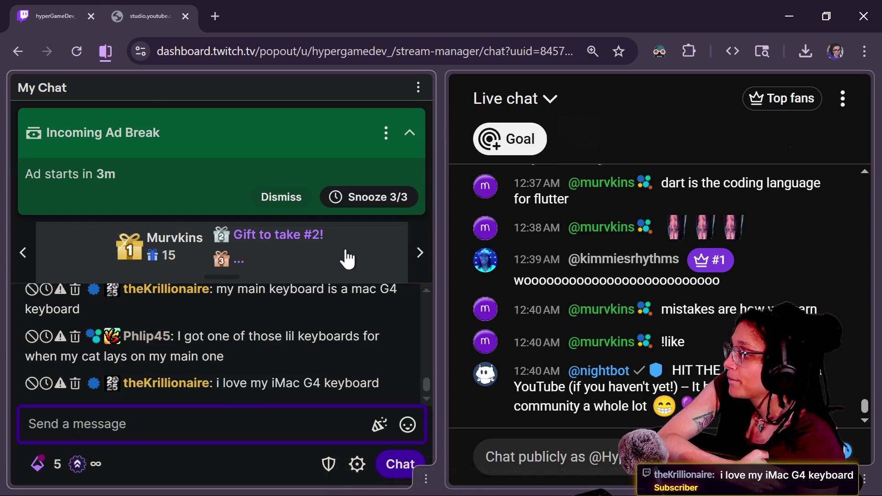
left_click(280, 198)
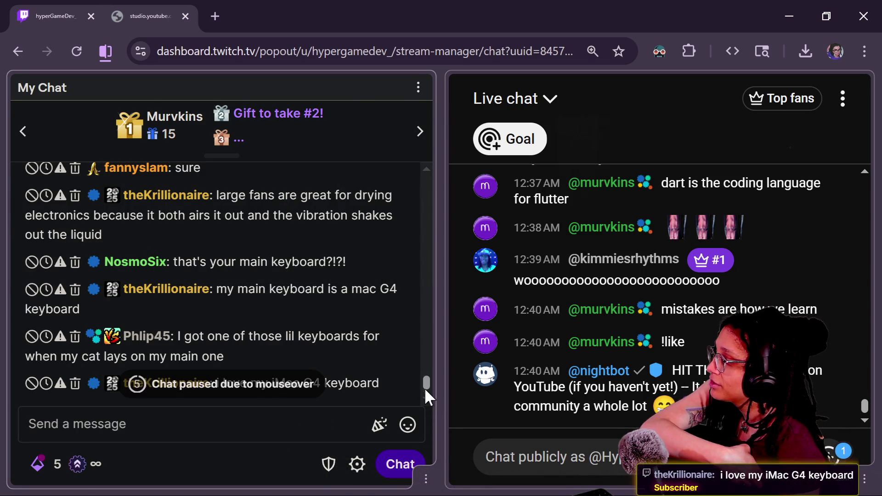
scroll(426, 386, "up", 4)
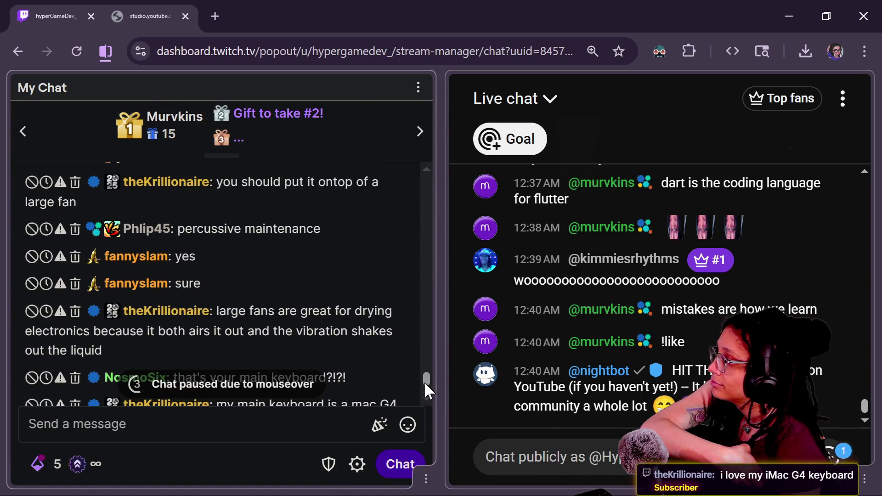
scroll(425, 382, "up", 2)
scroll(424, 380, "up", 1)
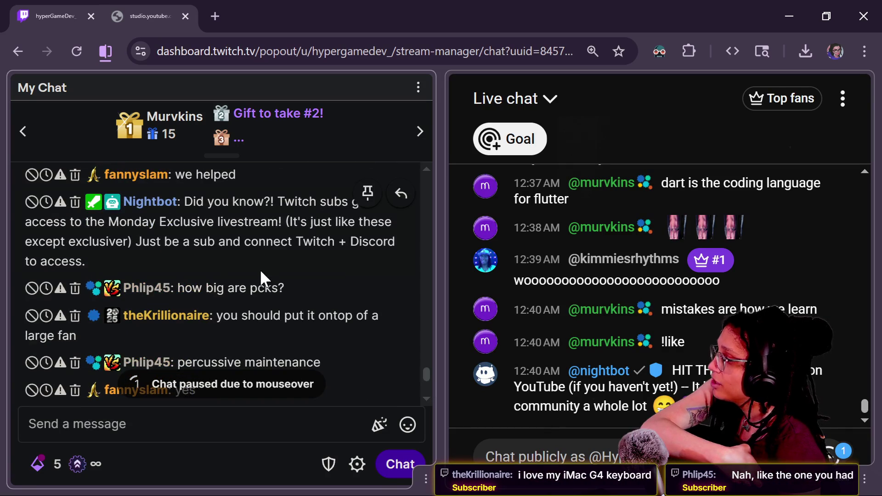
scroll(269, 284, "up", 5)
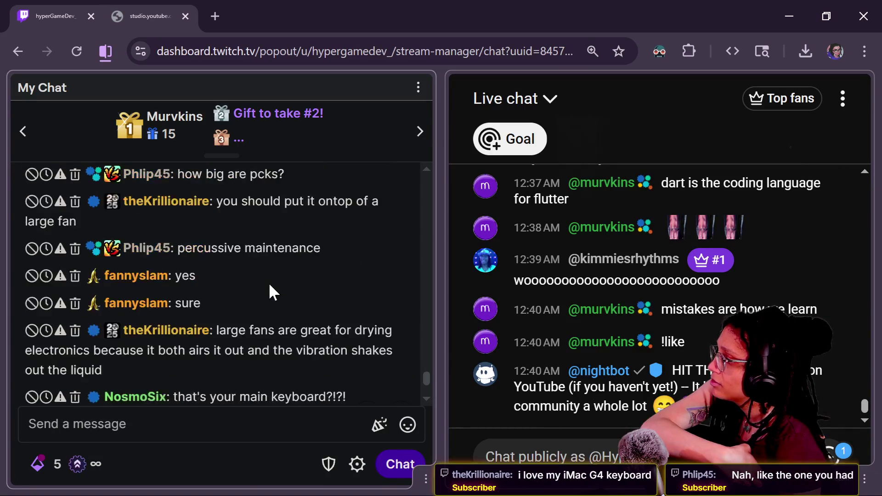
scroll(424, 363, "down", 5)
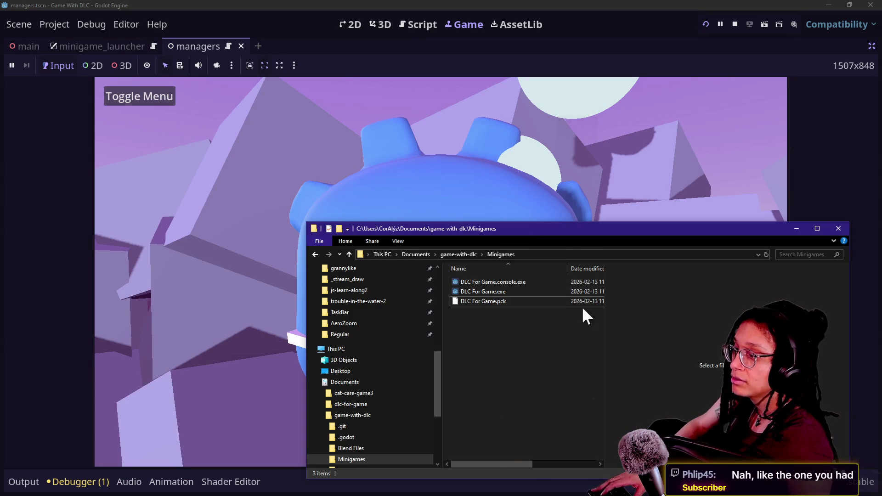
Step: Move the Explorer window up-left and fit the Date modified and Name columns to show full details
left_click_drag(558, 234, 313, 145)
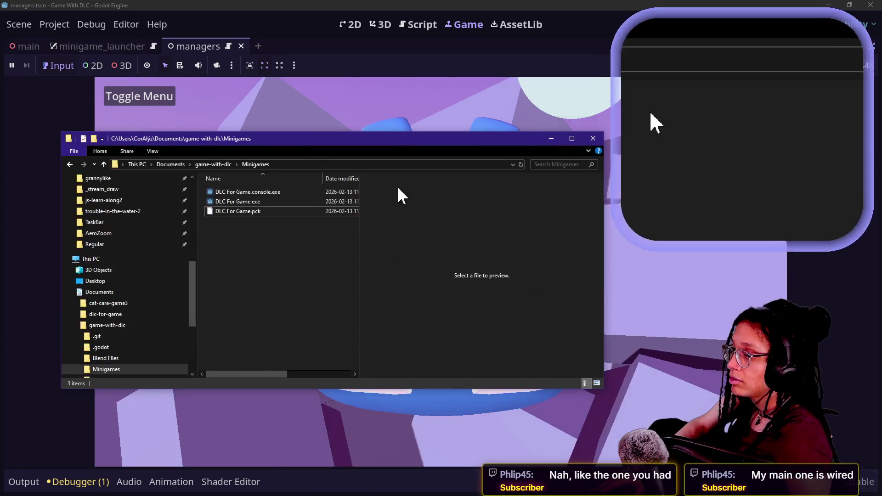
double_click(360, 179)
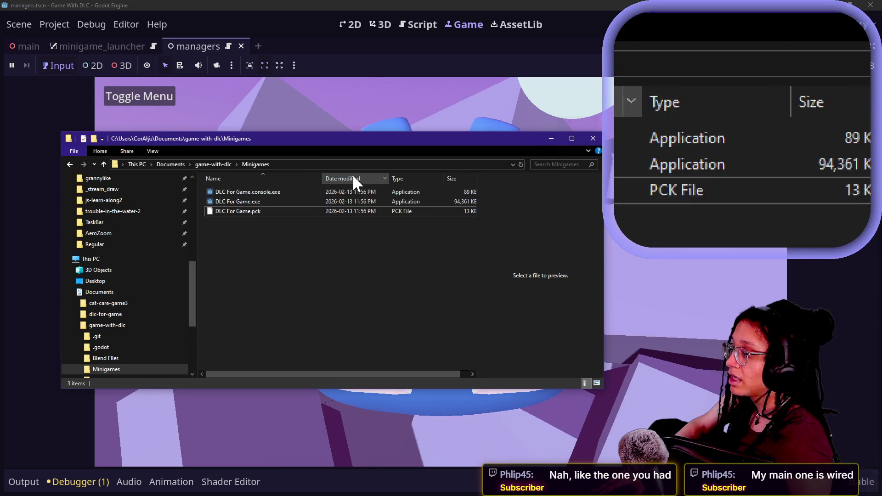
left_click_drag(324, 178, 241, 179)
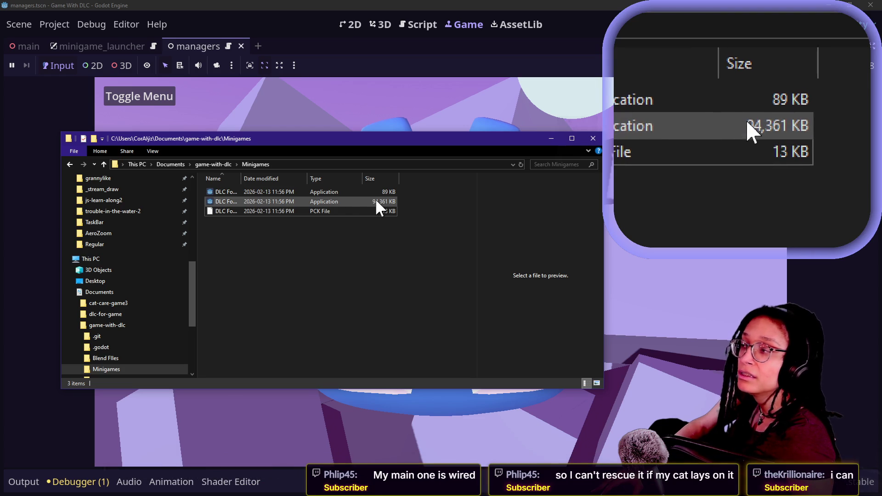
left_click_drag(241, 178, 291, 177)
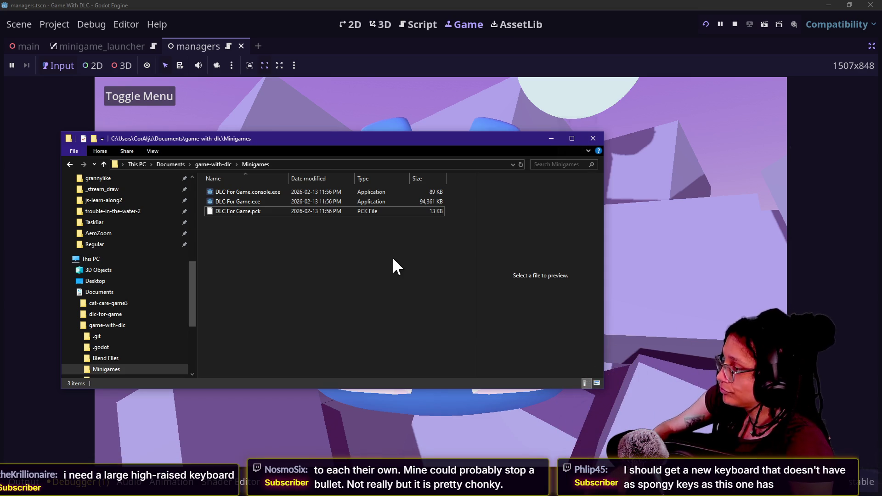
Step: Stop the running game and return to the managers script in the Godot editor
left_click(709, 46)
left_click(734, 24)
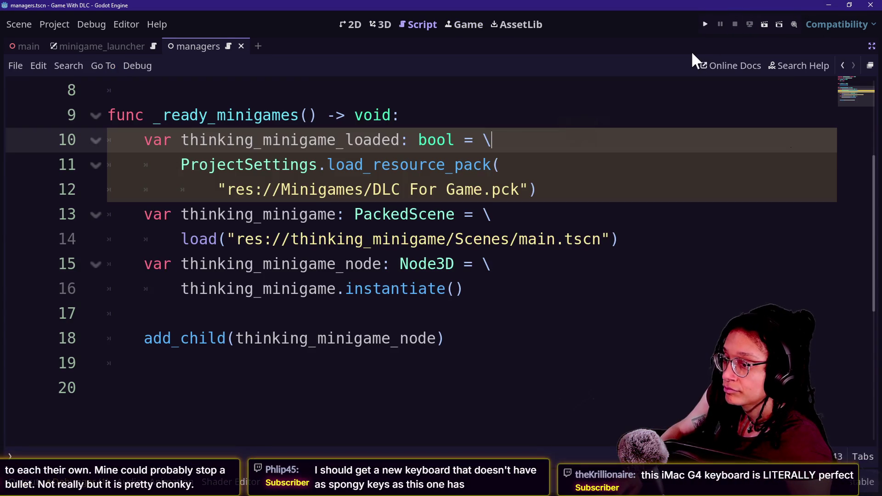
key("Down")
key("Up")
key("Up")
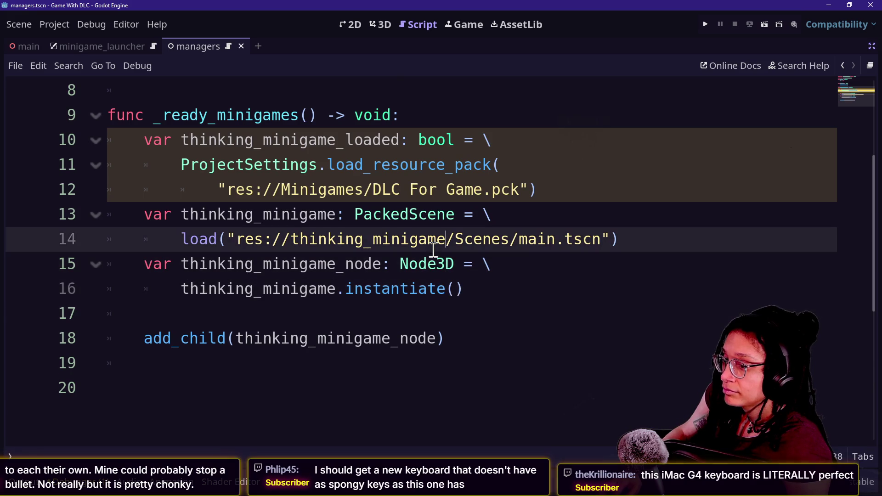
key("alt+Tab")
key("alt+Tab")
key("alt+Tab")
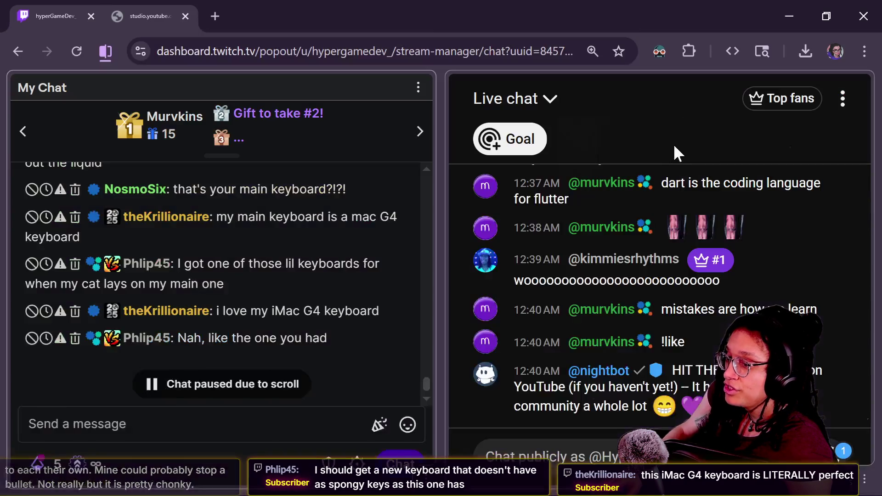
key("alt+Tab")
Step: Review lines 9–18, deleting the thinking_minigame_loaded declaration and then undoing the deletion
left_click(366, 191)
key("Down")
key("Down")
key("Up")
key("Up")
key("Up")
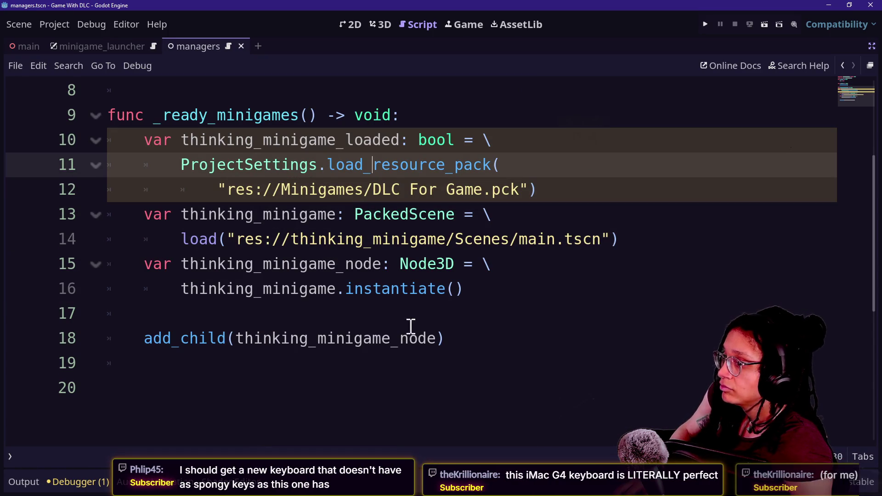
left_click(466, 292)
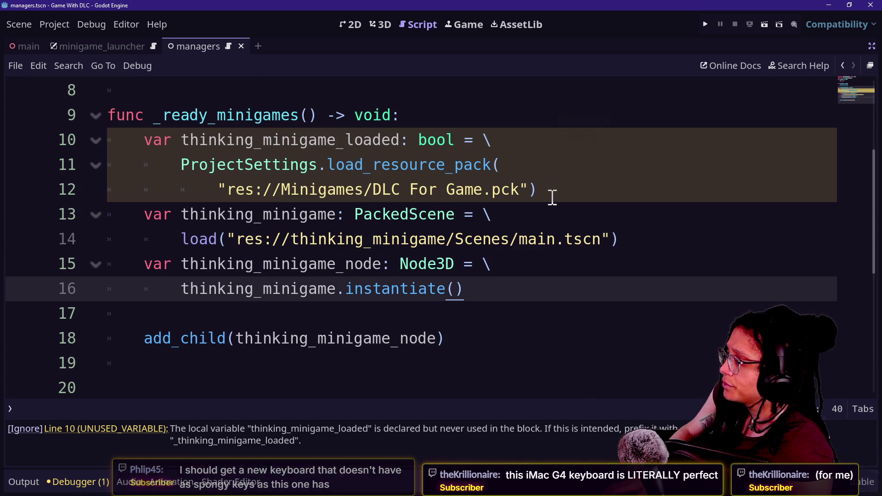
left_click_drag(557, 191, 528, 111)
key("BackSpace")
key("ctrl+z")
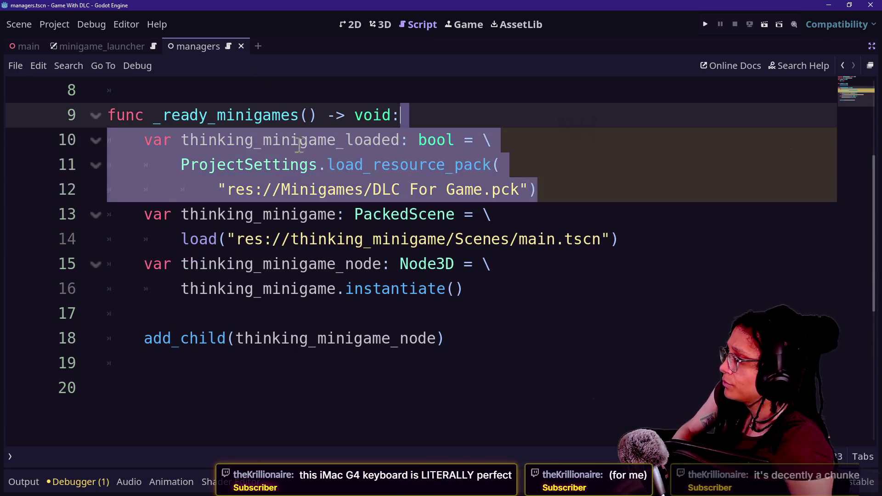
mouse_move(182, 161)
left_mouse_down()
mouse_move(157, 147)
mouse_move(167, 142)
left_mouse_up()
left_click(622, 221)
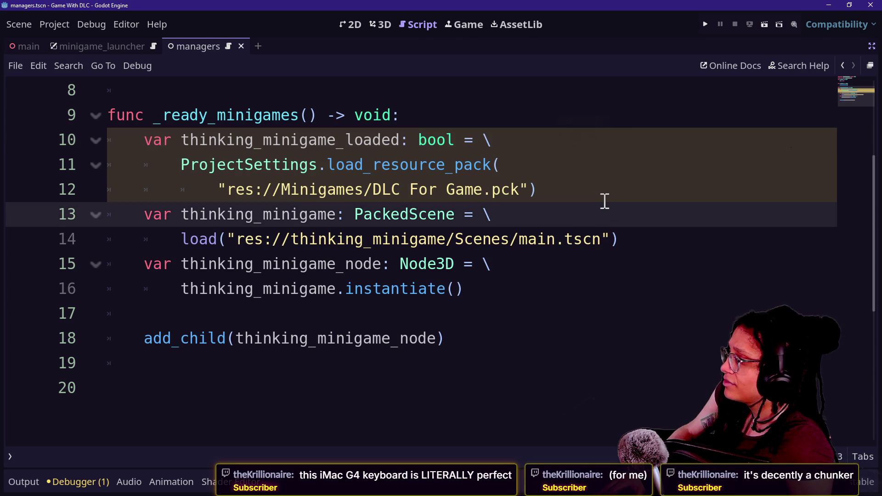
Step: Add an `if not thinking_minigame_loaded:` check on a new line after line 12
left_click(602, 197)
key("Return")
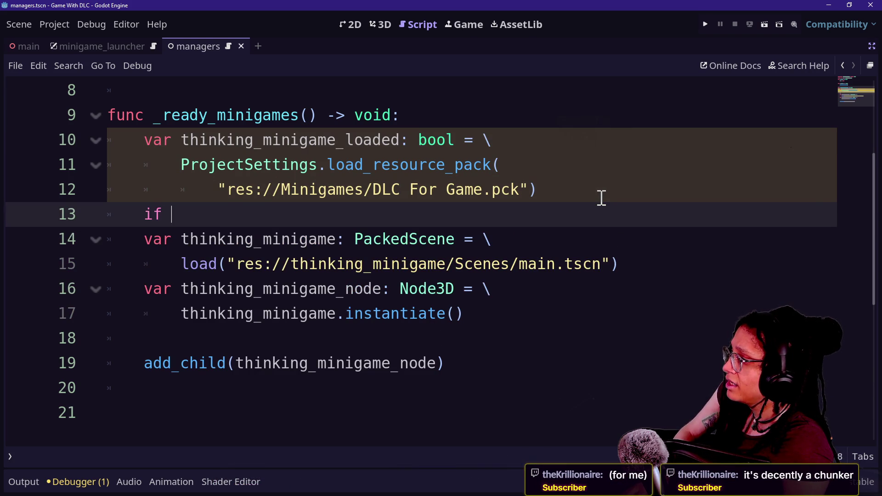
type("not thinking")
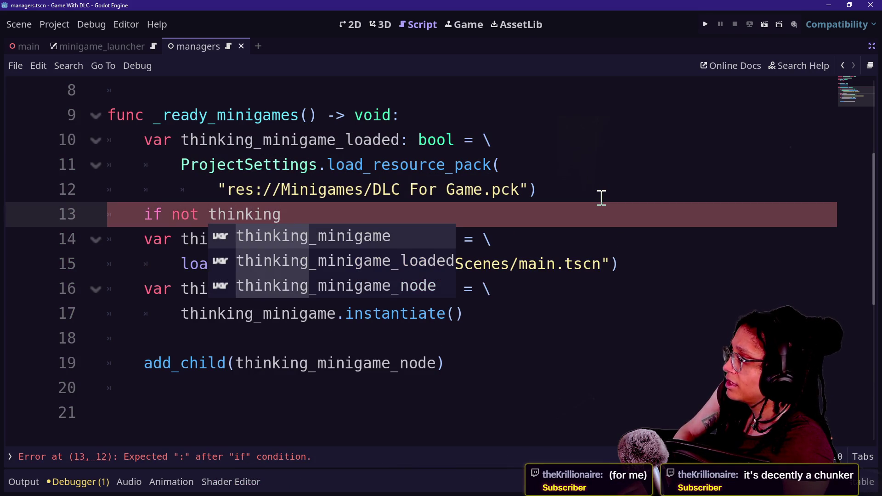
key("Down")
key("Return")
type(":")
key("Return")
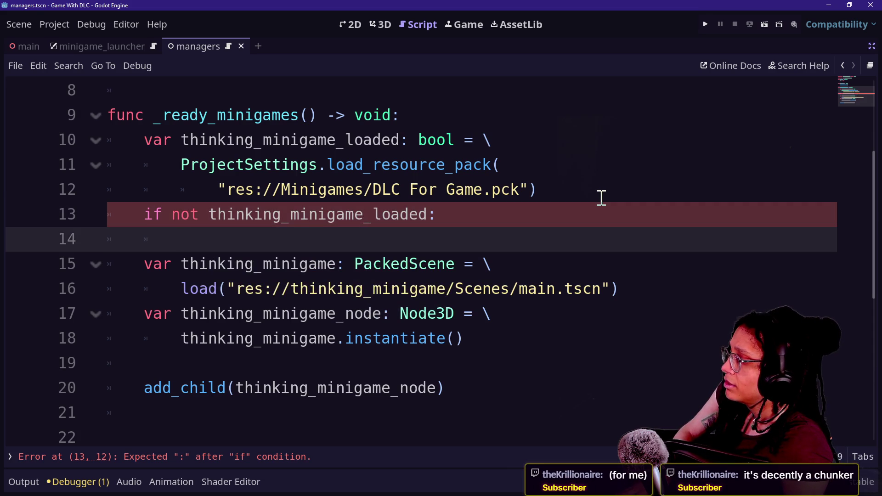
Step: Inside the if block, start `push_error("Could not load file at ", ` as the failure message
type("print.fanc")
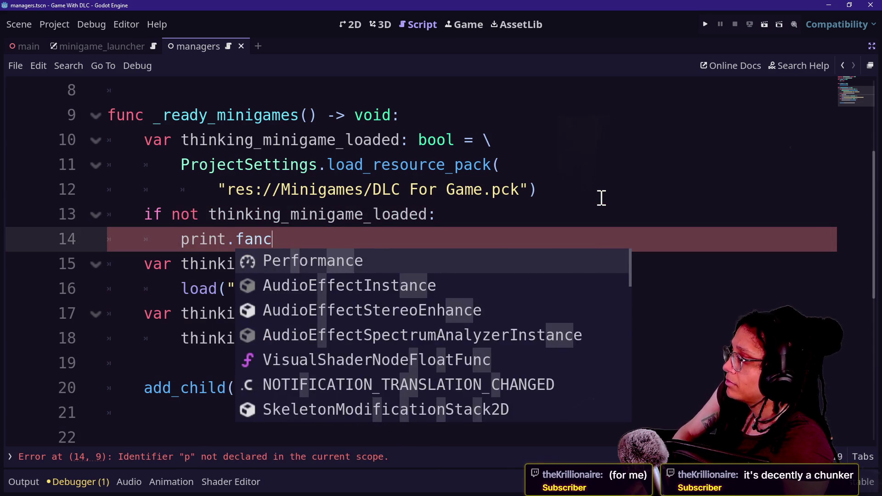
type("y")
key("BackSpace")
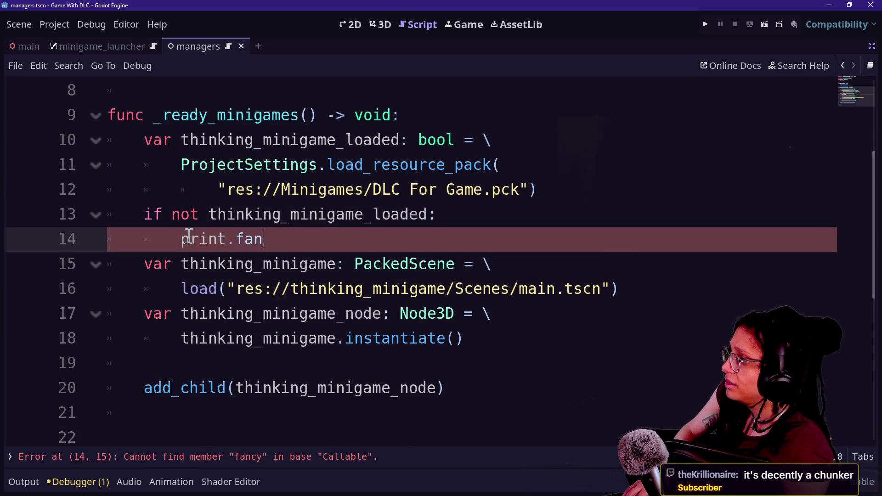
type("ush_error")
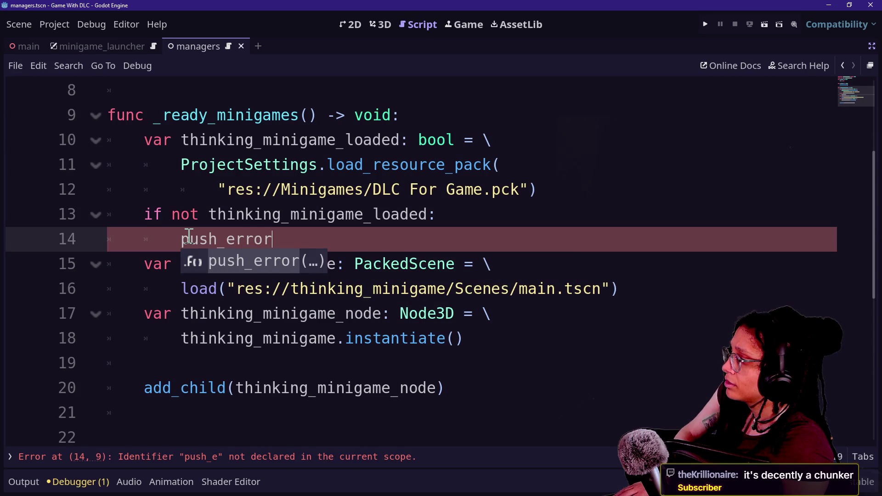
key("BackSpace")
key("BackSpace")
key("BackSpace")
key("BackSpace")
type("rint_err")
key("BackSpace")
key("BackSpace")
key("BackSpace")
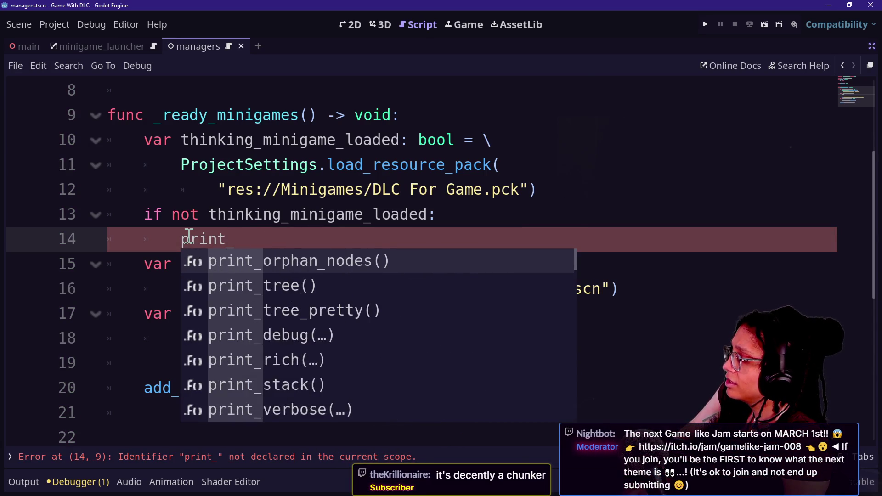
key("BackSpace")
key("BackSpace")
key("BackSpace")
type("ush_error")
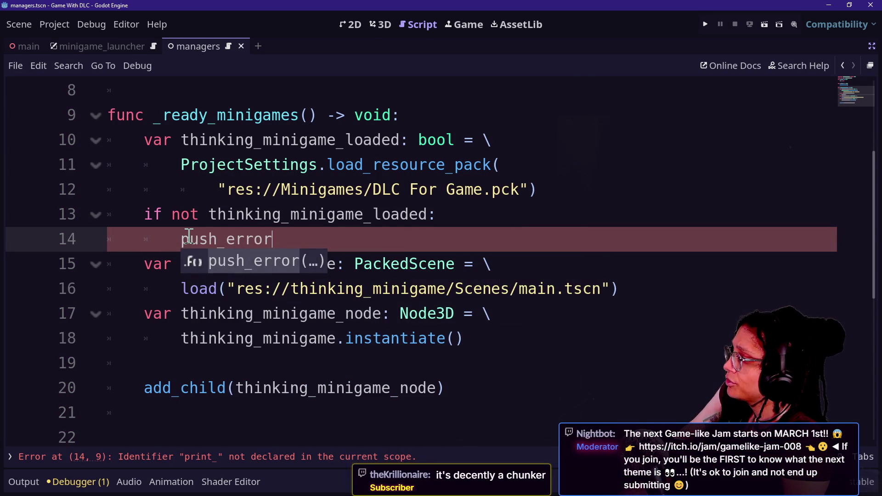
key("Return")
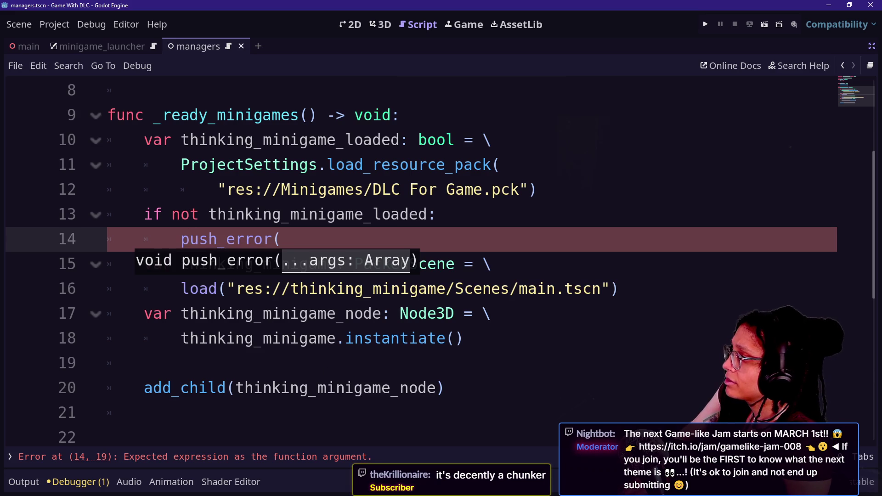
type("\"")
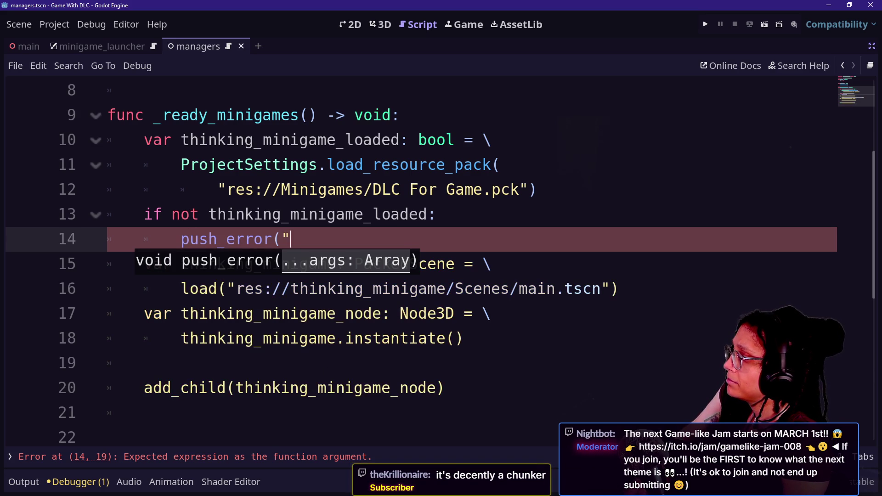
type("Thinking")
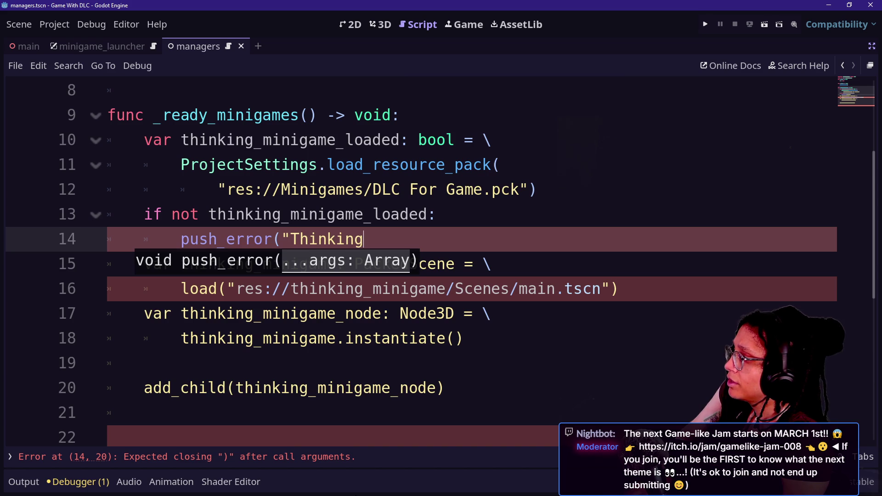
type(" Minigame")
key("BackSpace")
key("BackSpace")
key("BackSpace")
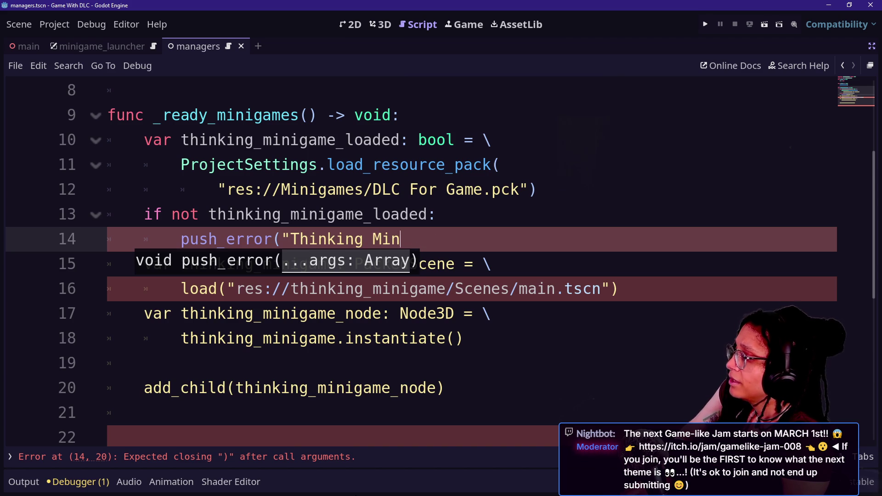
type("ld not load file")
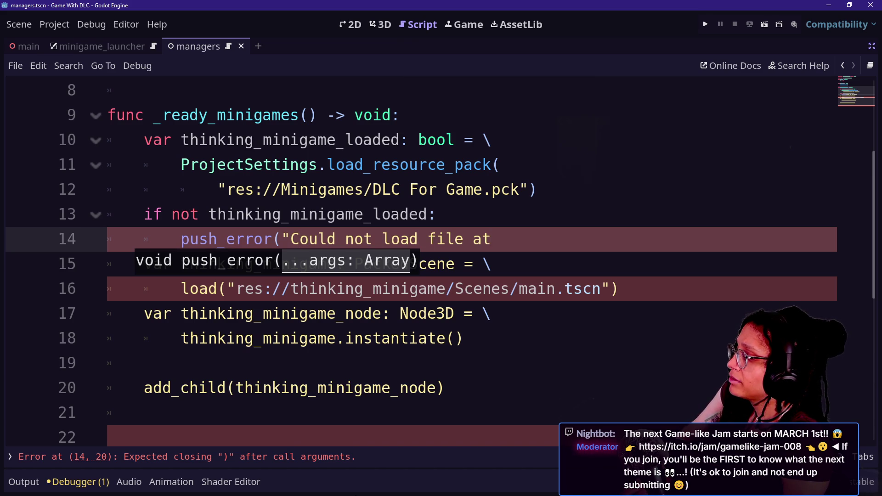
type(",")
key("BackSpace")
type("\",")
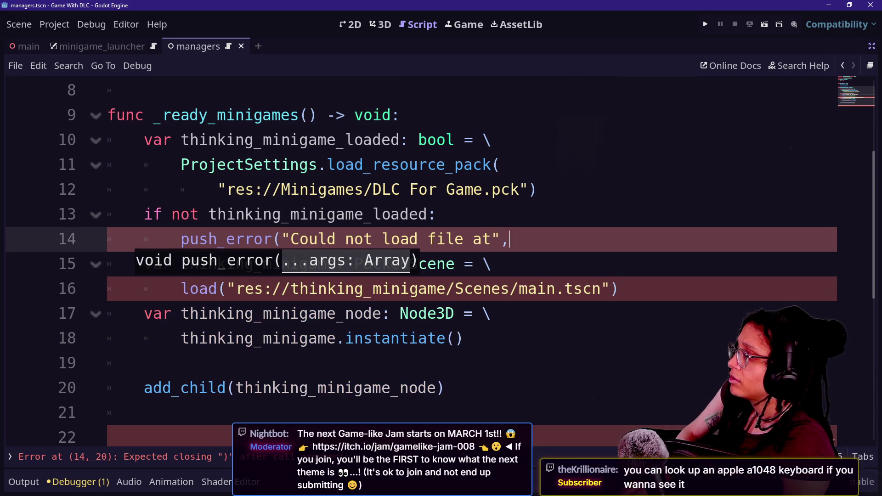
key("Left")
key("Left")
key("Right")
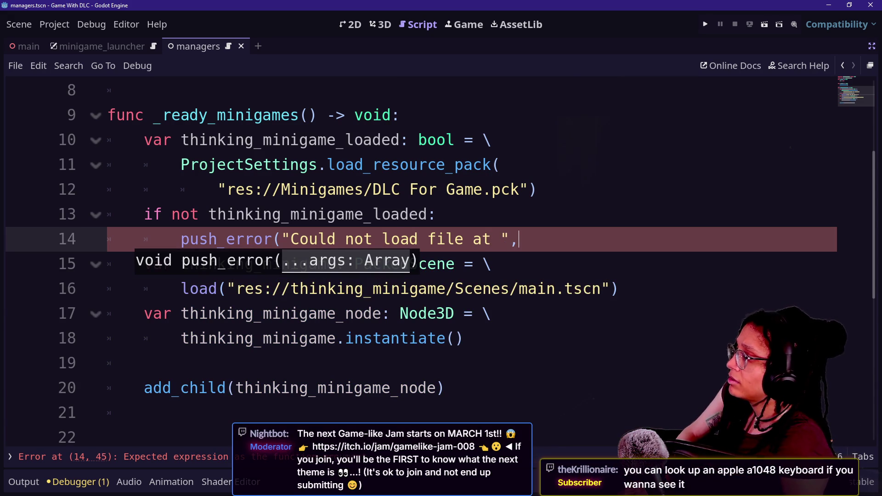
Step: Edit below the function header on line 9, then place the caret at the end of line 4
left_click(490, 118)
type("v")
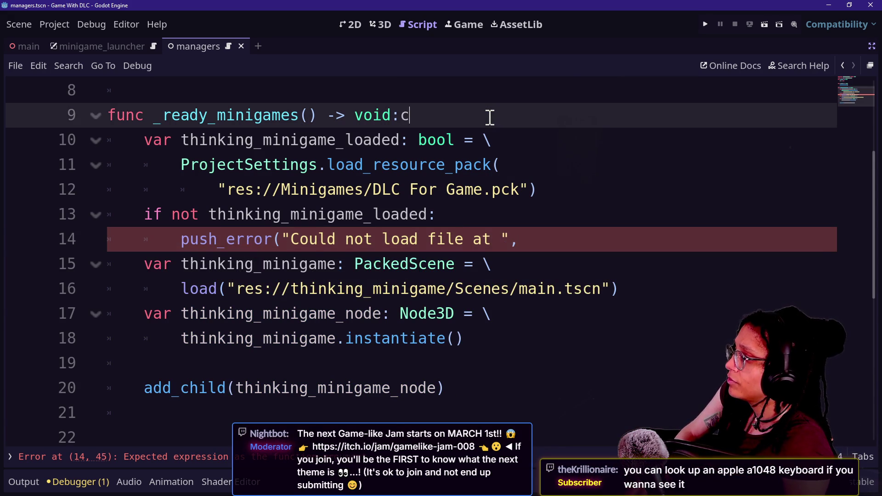
key("Return")
type("ar")
key("BackSpace")
key("BackSpace")
key("BackSpace")
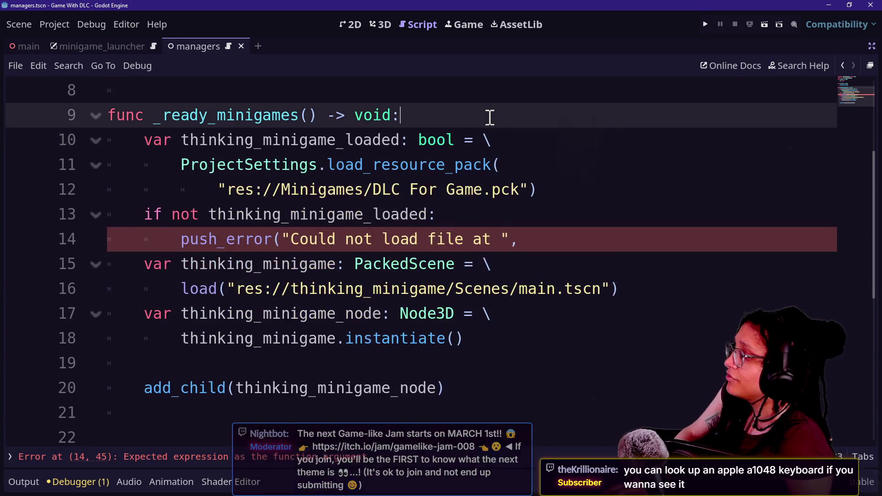
scroll(490, 117, "up", 3)
left_click(460, 145)
left_click(458, 158)
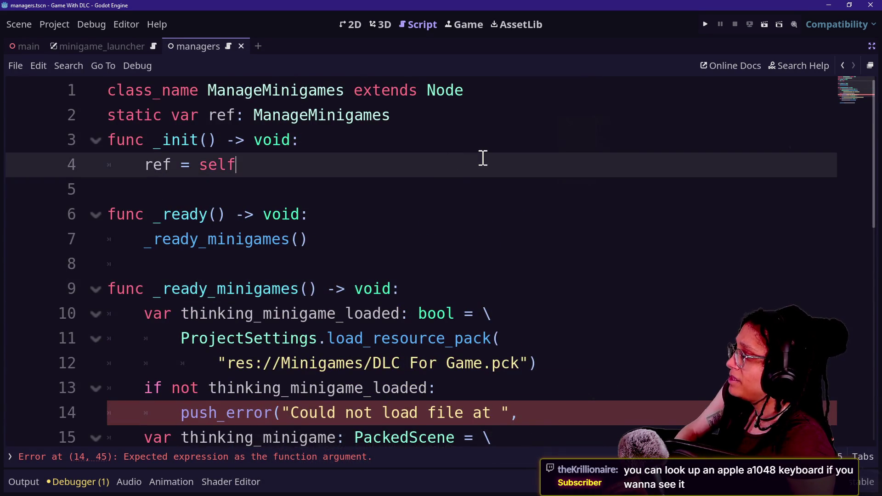
Step: Begin a const declaration on a new line below the init function
key("Return")
key("Return")
type("pn")
key("BackSpace")
key("BackSpace")
type("o")
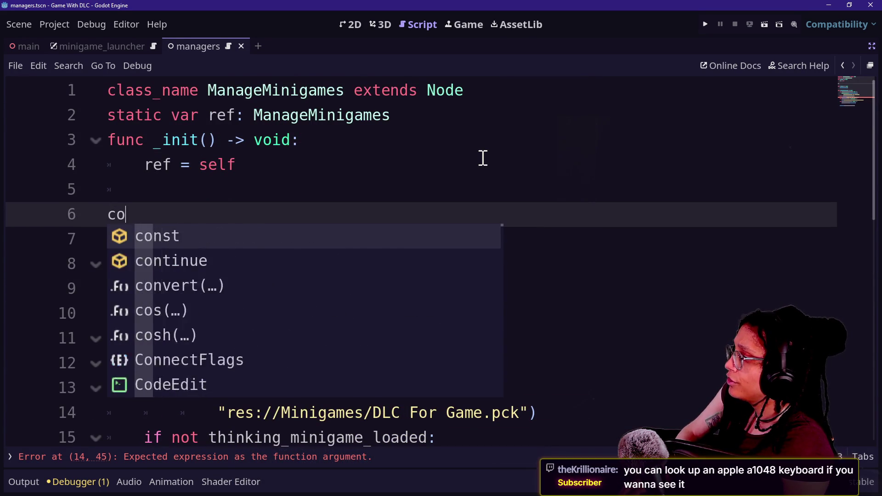
type("nst")
right_click(483, 160)
left_click(394, 177)
left_click(411, 210)
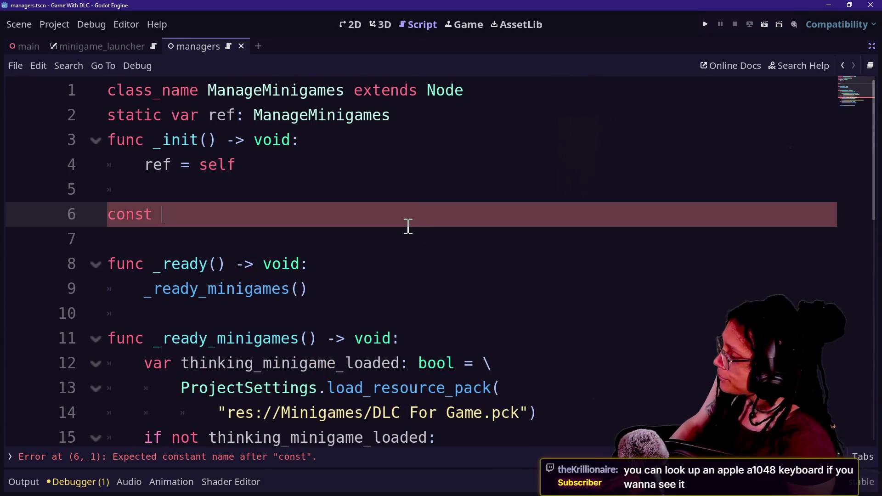
key("Down")
key("Down")
key("Down")
key("Down")
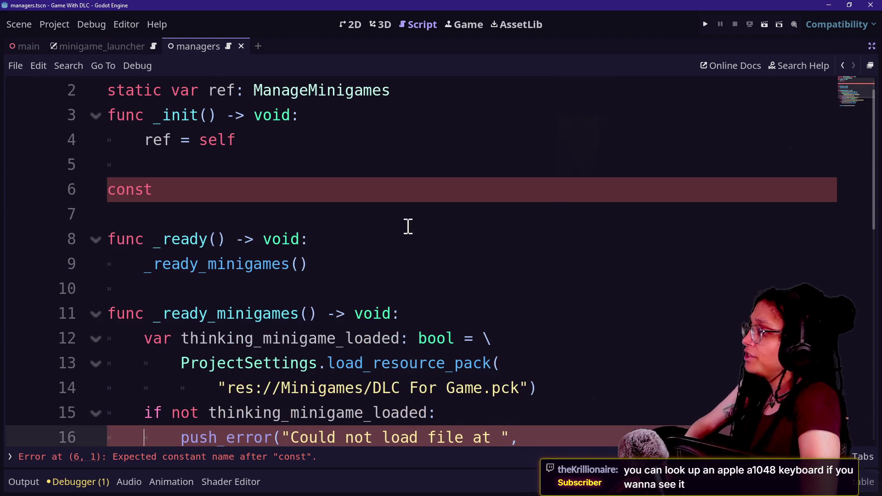
left_click(313, 149)
left_click(307, 179)
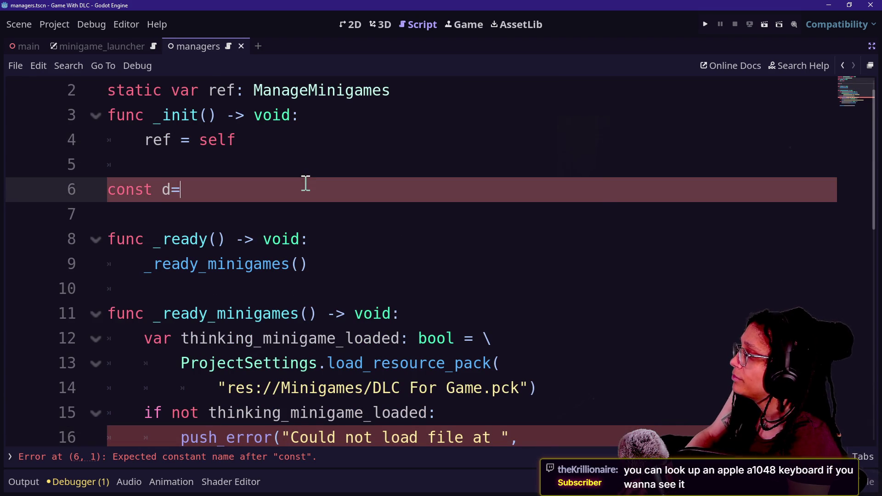
key("BackSpace")
key("BackSpace")
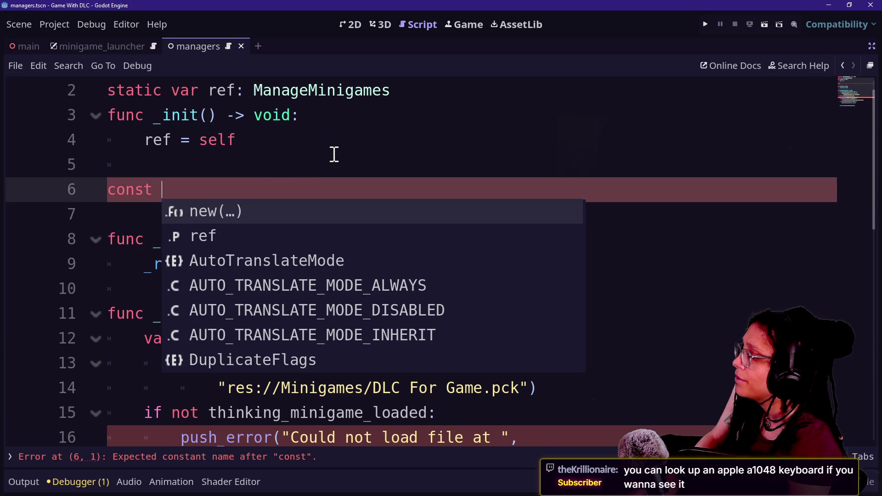
Step: Name the constant MINIGAME_PATH_THINKING as a String and add the equals sign
type("MINIGAME_P")
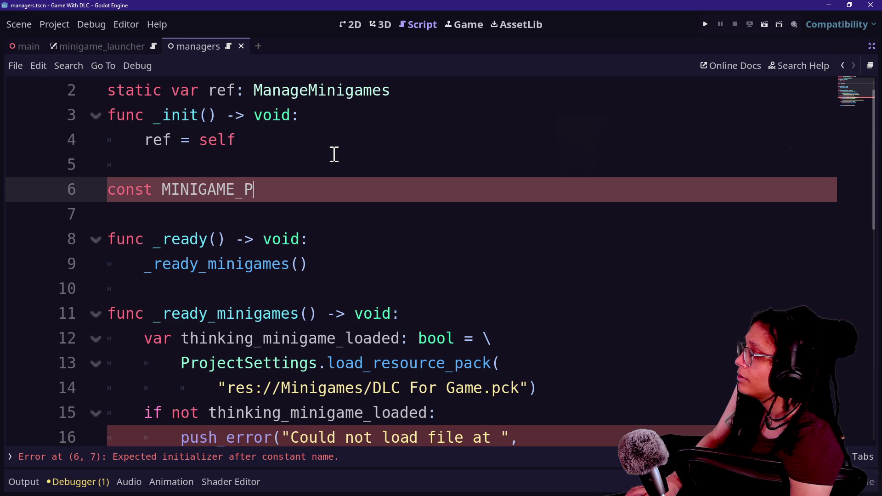
type("ATH_THINKING:")
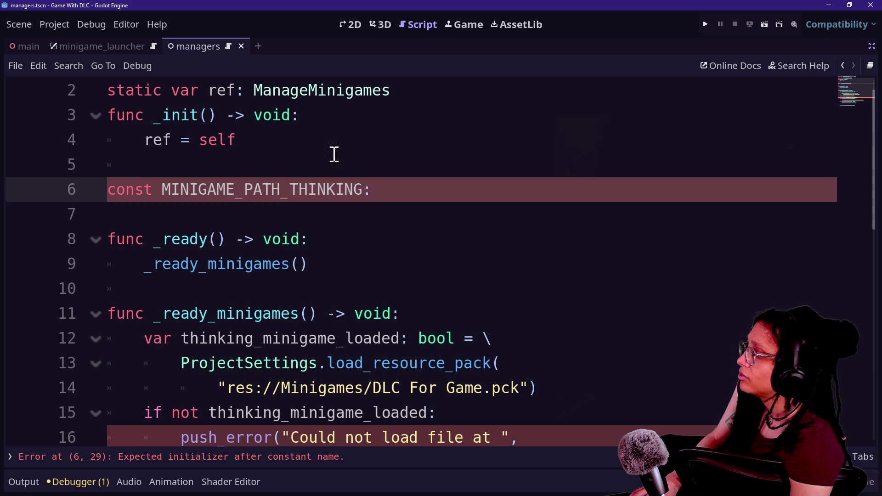
type(" String")
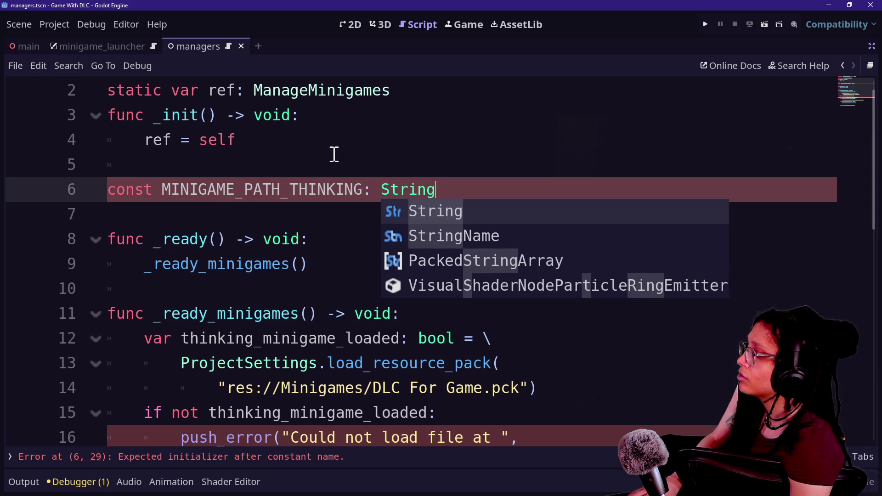
mouse_move(393, 372)
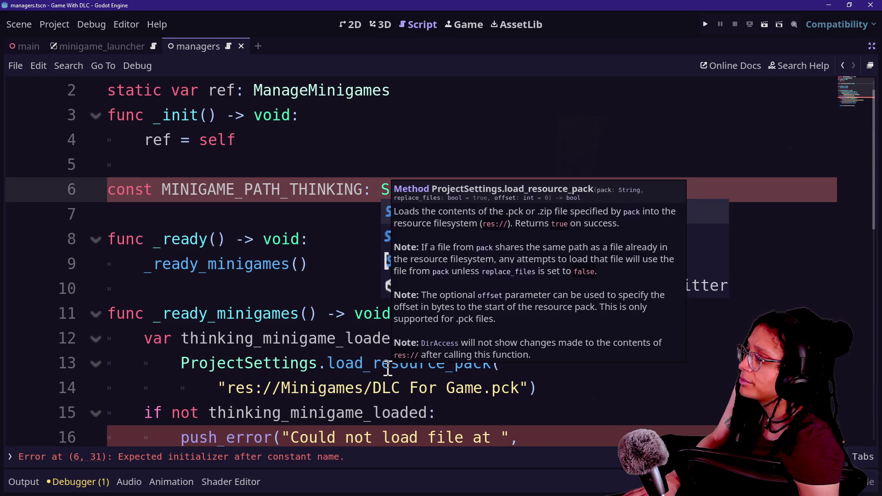
left_click(464, 187)
type("=")
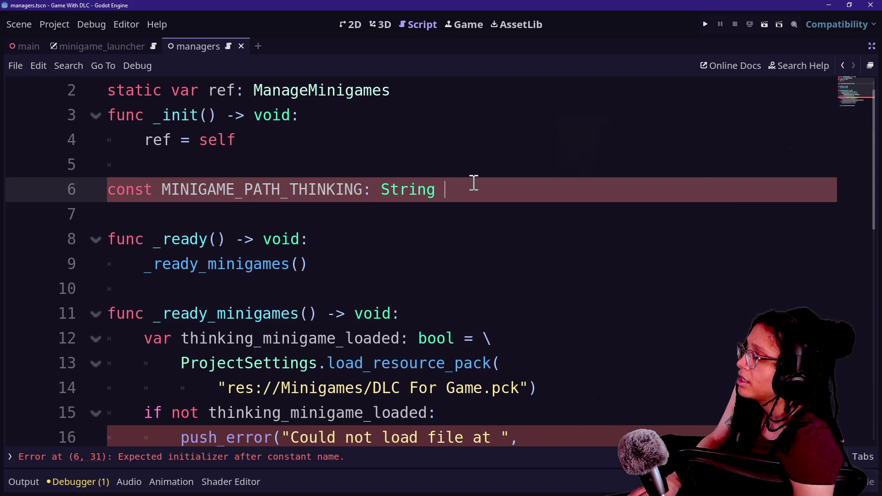
key("ctrl+space")
Step: Move the 'res://Minigames/DLC For Game.pck' path from the load call into the constant's value
left_click_drag(211, 391, 519, 387)
key("ctrl+x")
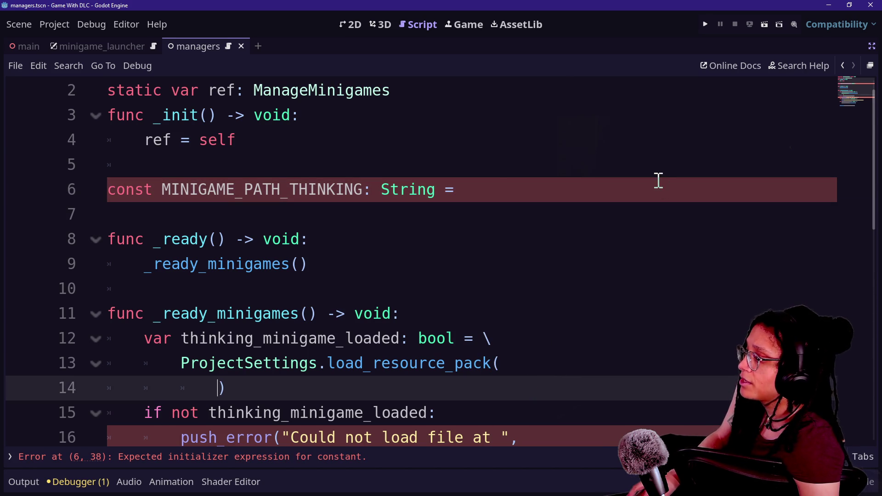
left_click(496, 179)
key("ctrl+v")
left_click(381, 380)
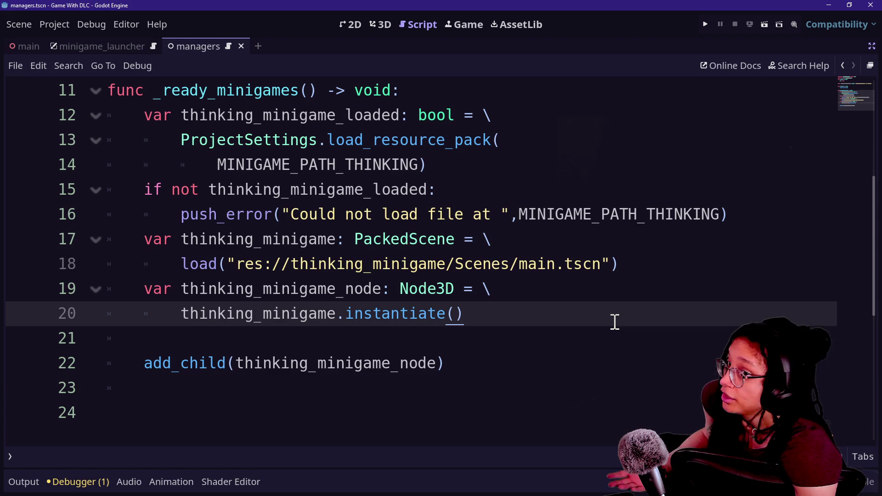
key("Up")
key("Down")
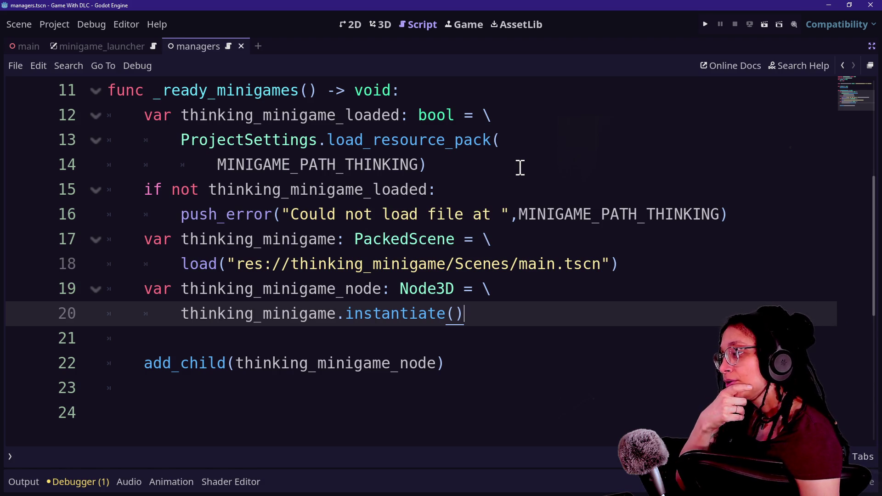
left_click(615, 160)
key("Up")
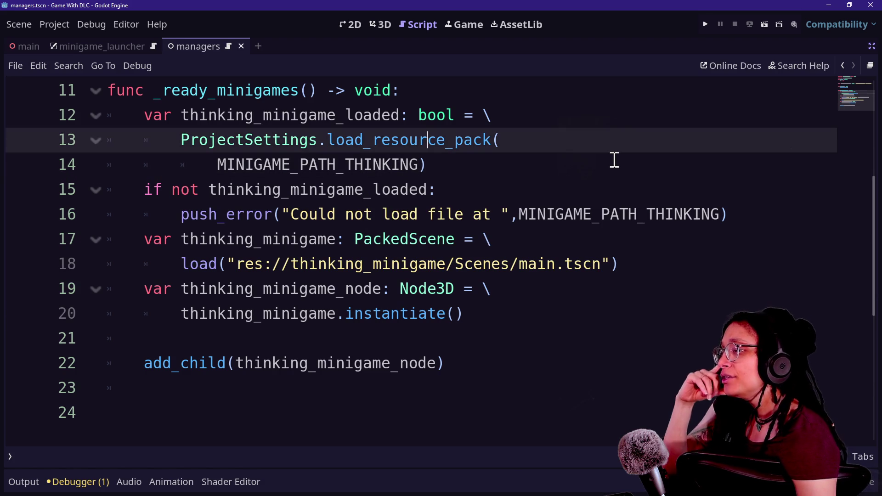
key("ctrl+Home")
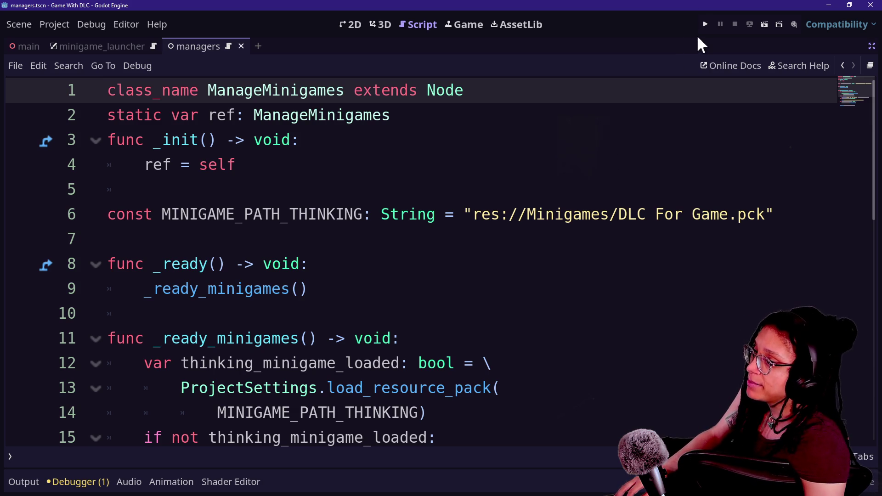
left_click(705, 26)
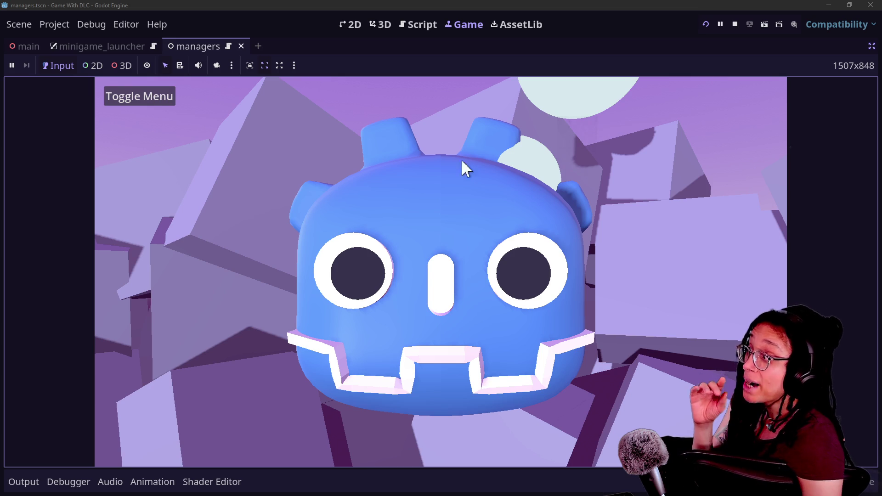
left_click(144, 98)
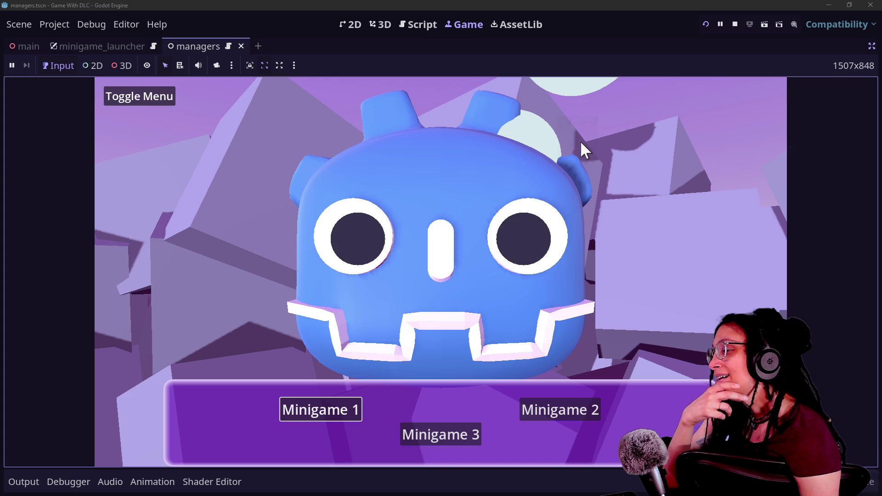
left_click(433, 24)
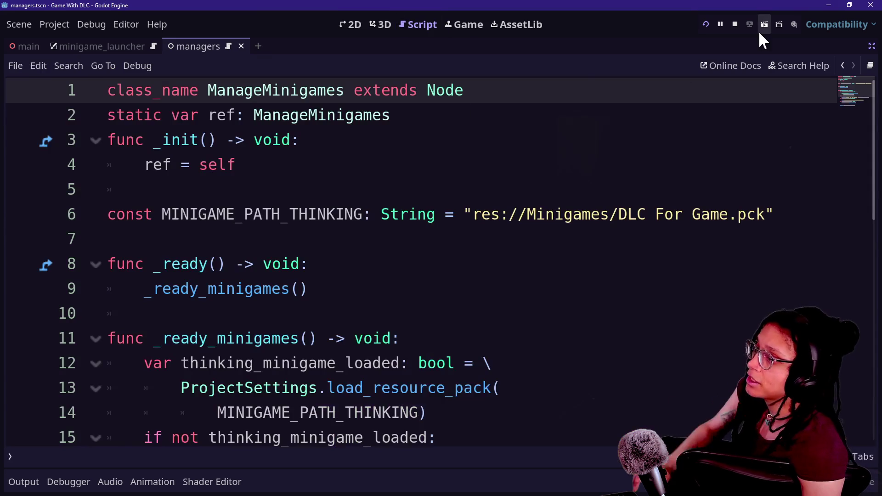
left_click(735, 24)
left_click(576, 214)
key("Down")
key("Down")
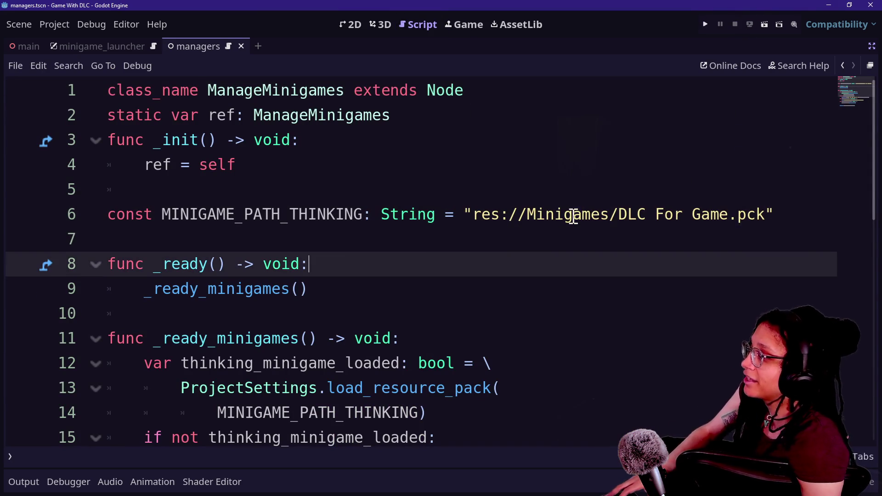
scroll(574, 214, "down", 5)
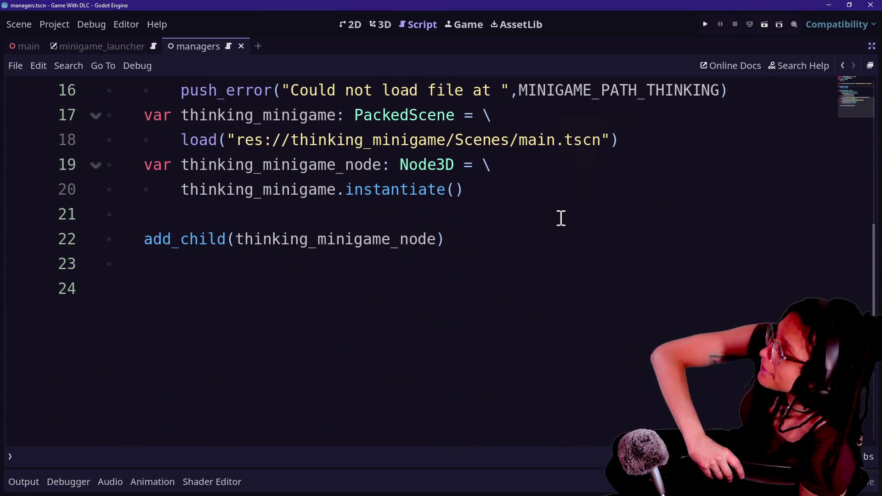
right_click(561, 218)
key("Escape")
scroll(464, 183, "up", 2)
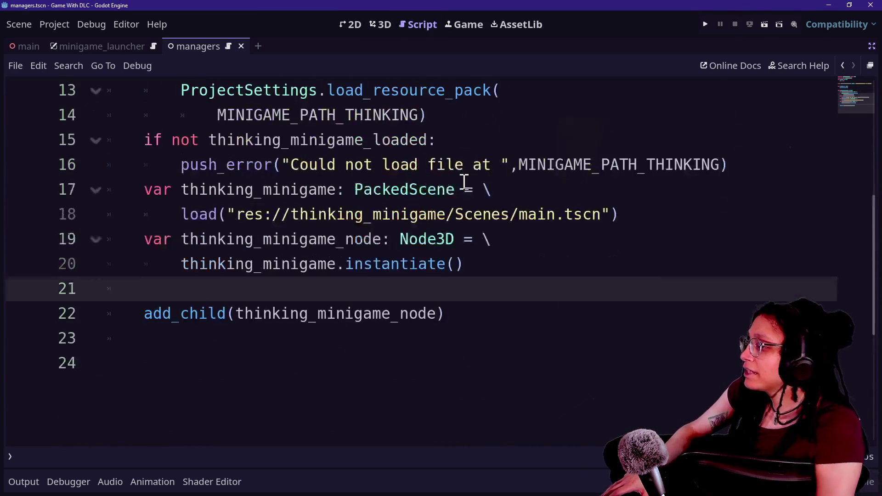
scroll(466, 183, "up", 2)
left_click(465, 184)
mouse_move(528, 164)
left_mouse_down()
mouse_move(571, 132)
mouse_move(500, 90)
mouse_move(526, 142)
mouse_move(473, 134)
mouse_move(723, 162)
left_mouse_up()
left_click(494, 118)
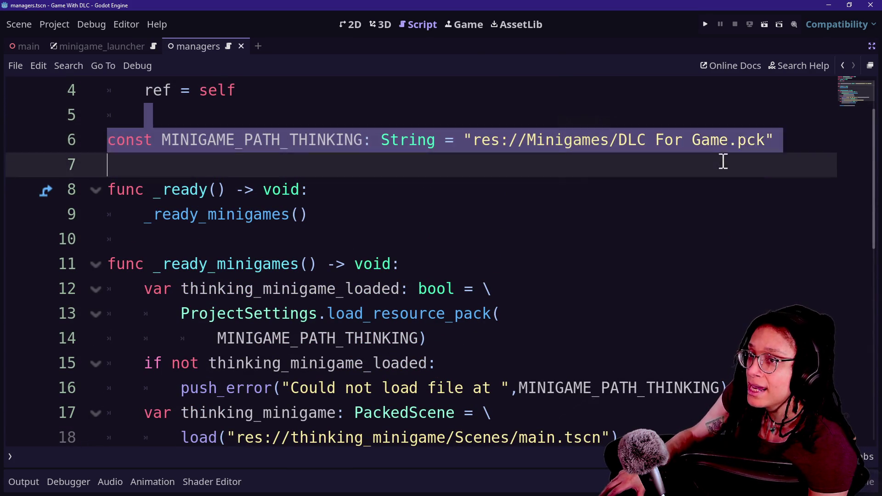
left_click_drag(801, 161, 801, 148)
left_click(804, 149)
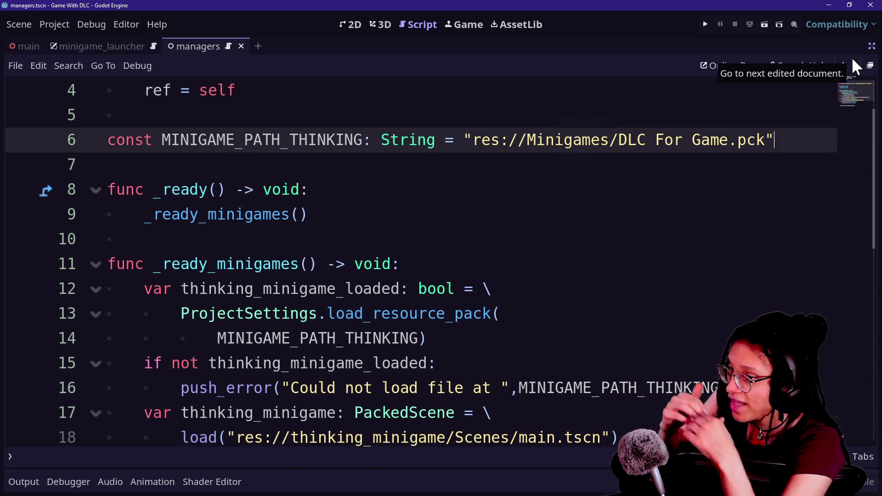
left_click(423, 391)
key("Down")
key("Down")
key("Down")
key("Down")
key("Down")
key("Down")
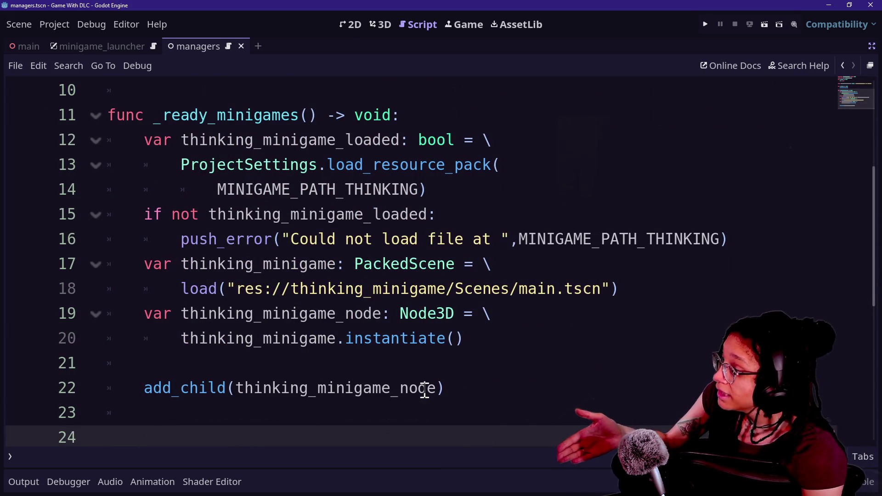
left_click_drag(145, 389, 483, 396)
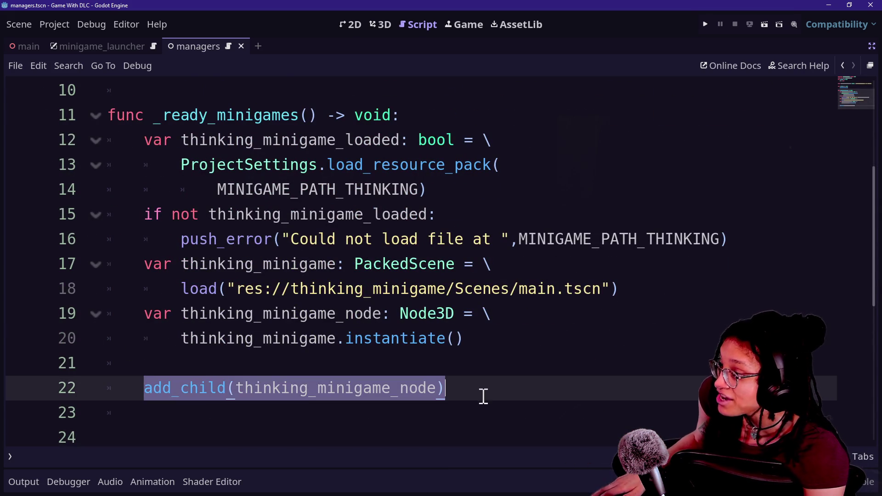
left_click_drag(498, 357, 179, 263)
left_click(210, 262)
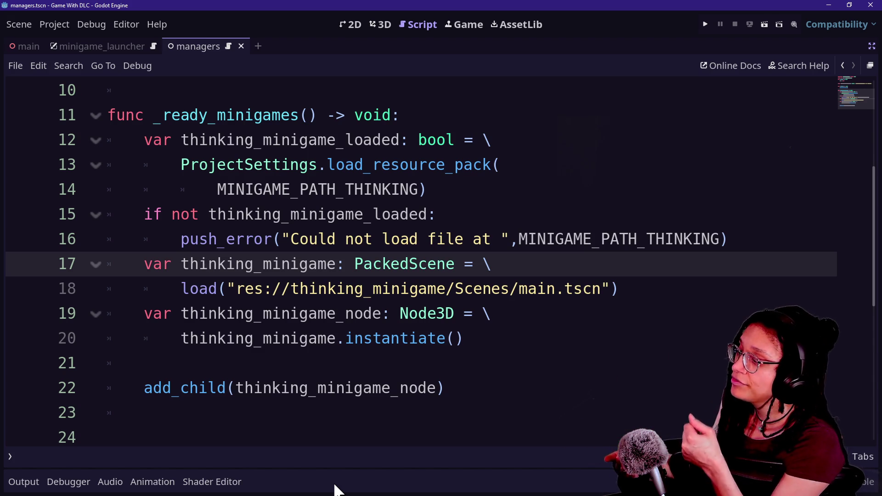
left_click_drag(366, 165, 409, 432)
left_click(410, 432)
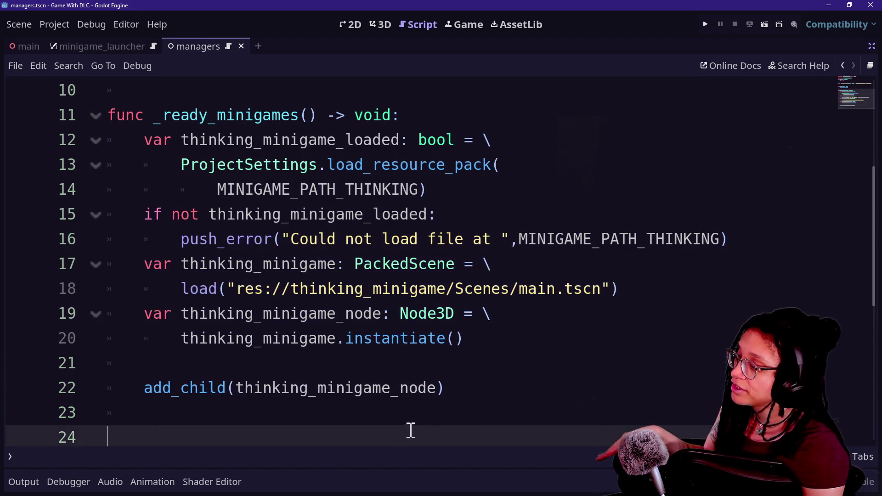
left_click(481, 394)
key("Up")
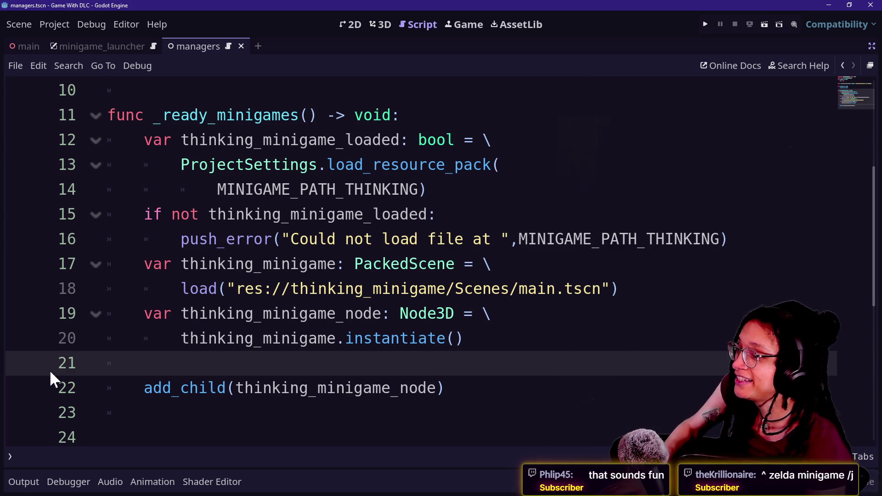
left_click(616, 275)
key("Down")
key("Down")
key("Down")
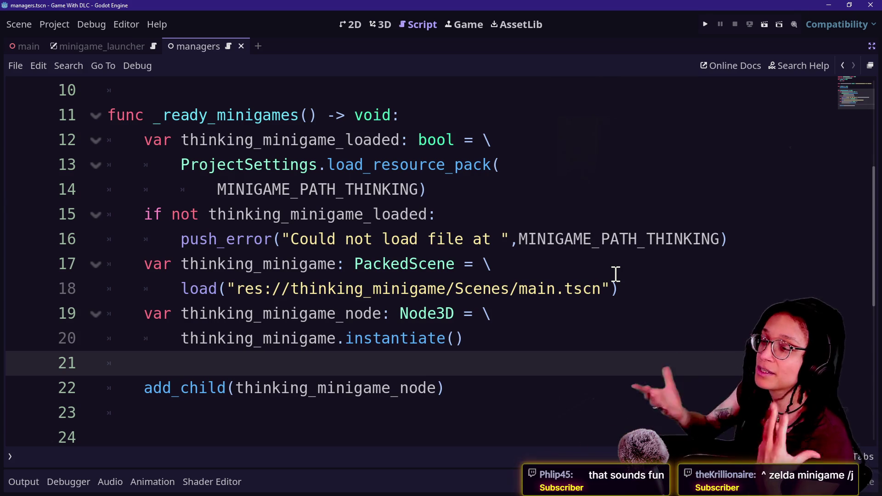
left_click(637, 213)
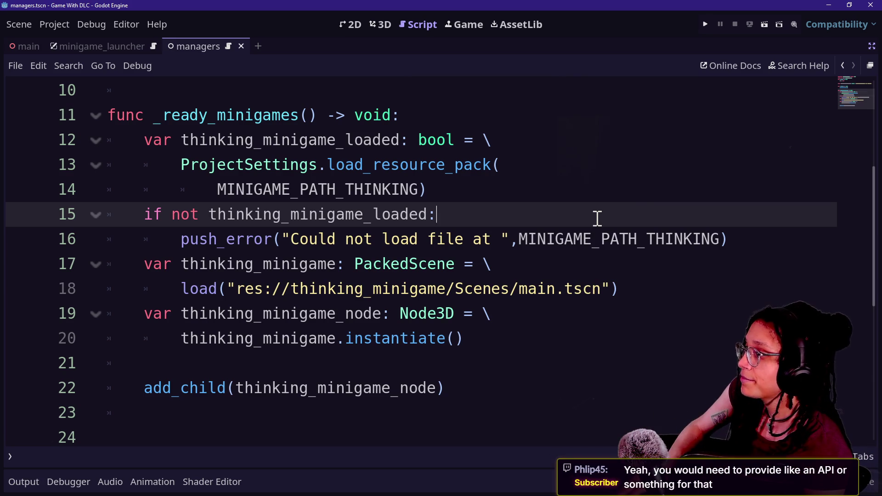
Step: Restore the Scene, FileSystem and Inspector docks around the managers script, then switch to GitHub Desktop
key("shift+Up")
key("shift+Up")
key("shift+Up")
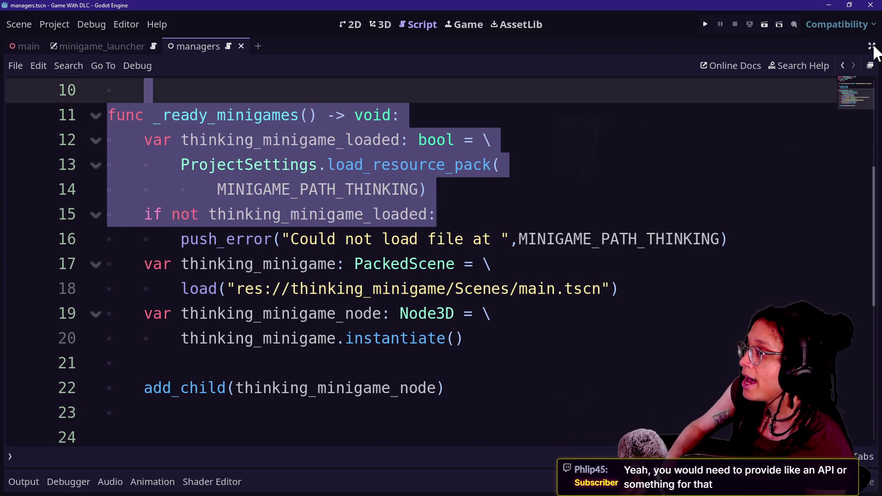
left_click(873, 46)
left_click(349, 241)
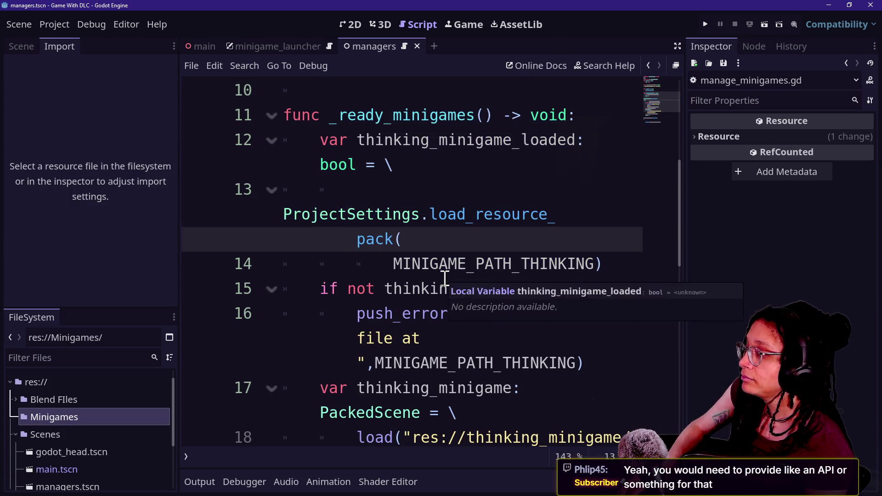
key("ctrl+shift+F11")
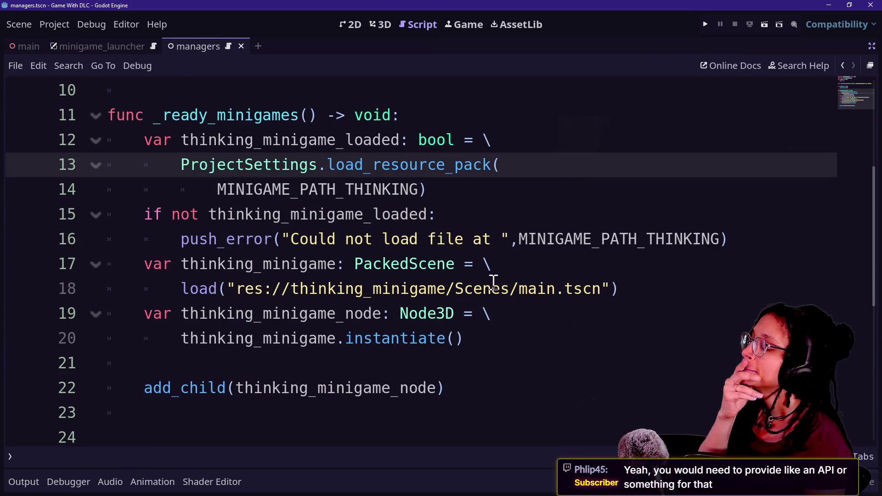
left_click(872, 46)
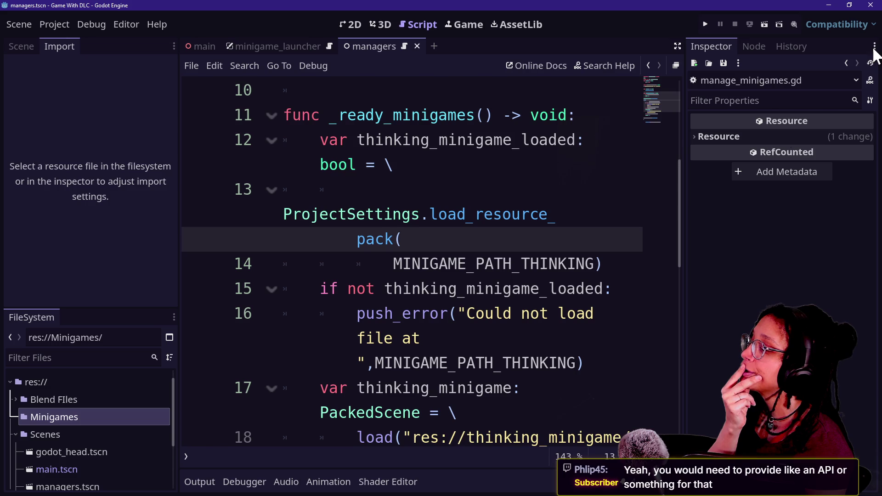
left_click(506, 146)
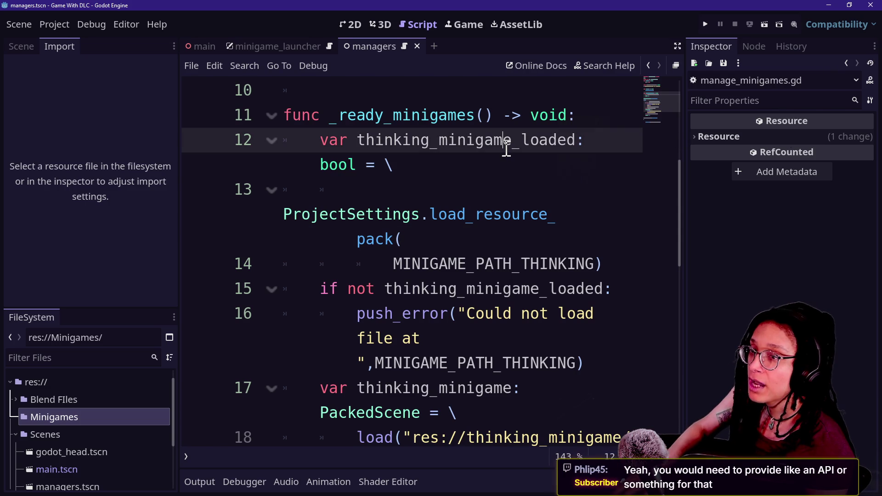
key("alt+Tab")
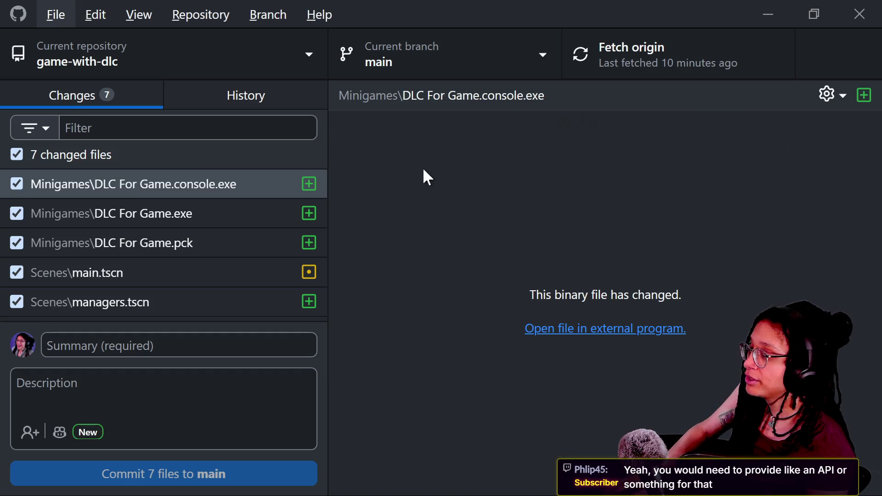
Step: Navigate to the game-with-dlc project's Minigames folder
scroll(236, 217, "down", 2)
scroll(236, 217, "up", 2)
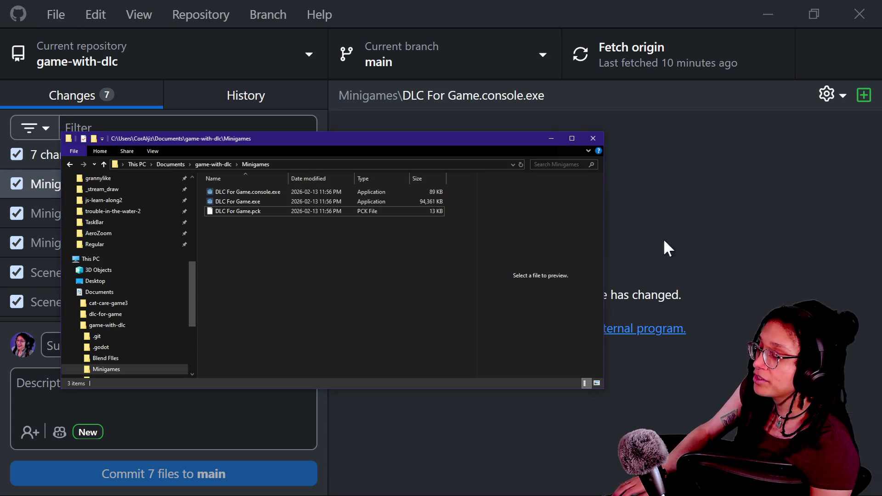
left_click(223, 162)
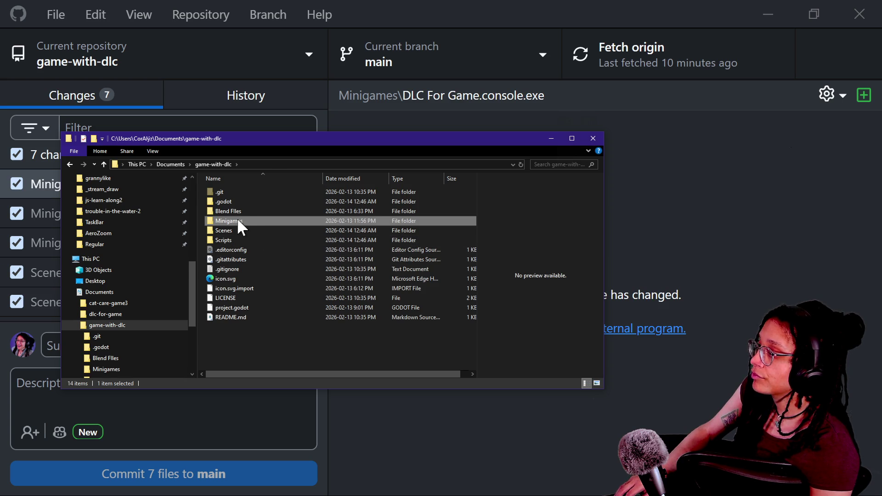
double_click(238, 220)
left_click(593, 139)
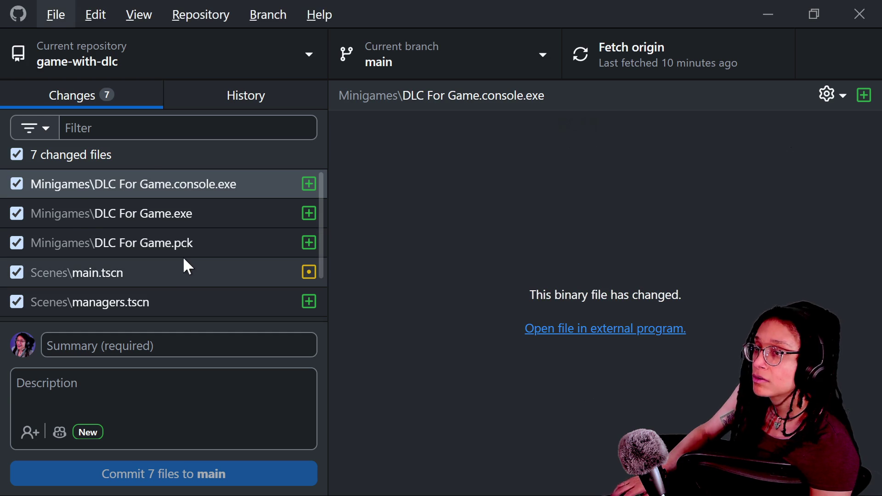
Step: Select and delete all three exported DLC For Game files from the Minigames folder
right_click(183, 257)
left_click(173, 345)
left_click(239, 201)
left_click(256, 221)
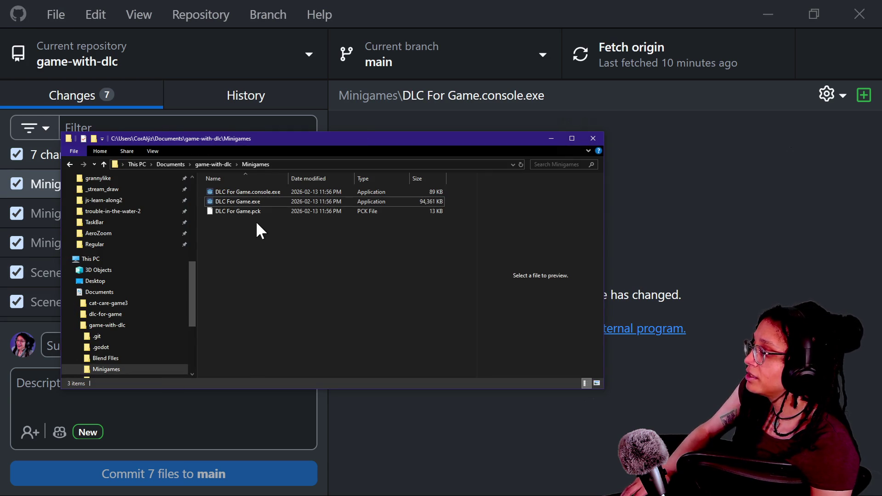
left_click(248, 212)
key("ctrl+a")
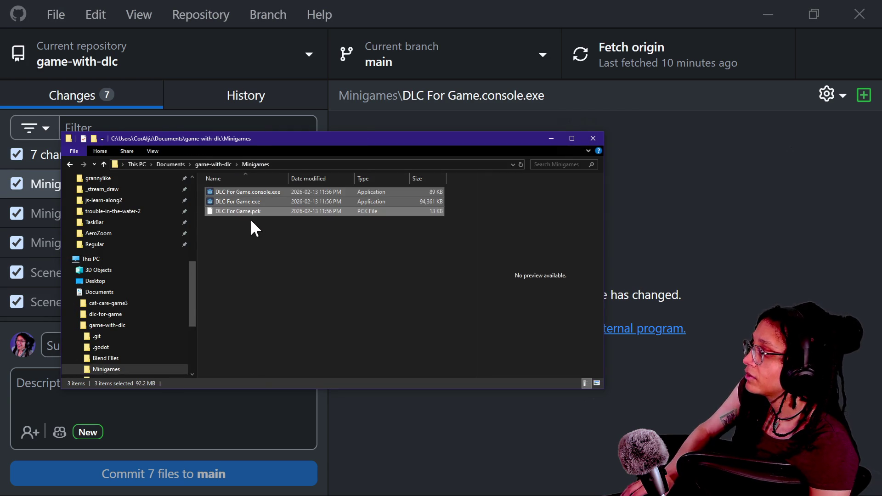
key("Delete")
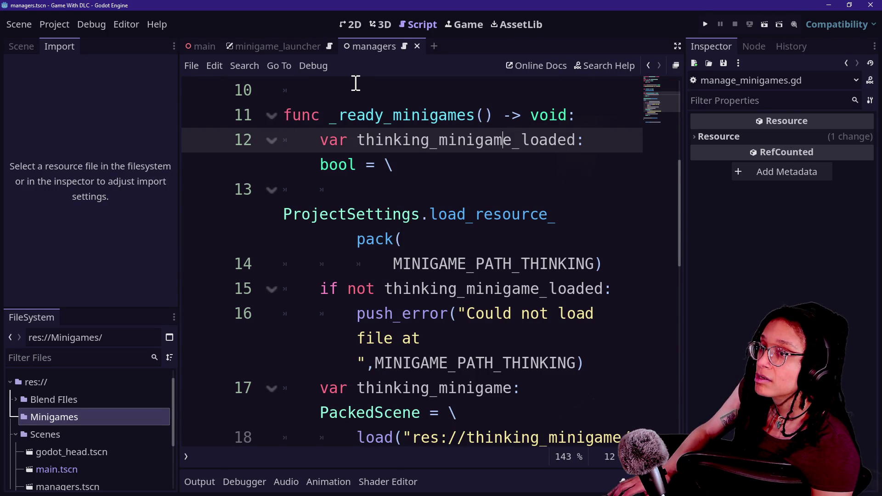
key("alt+Tab")
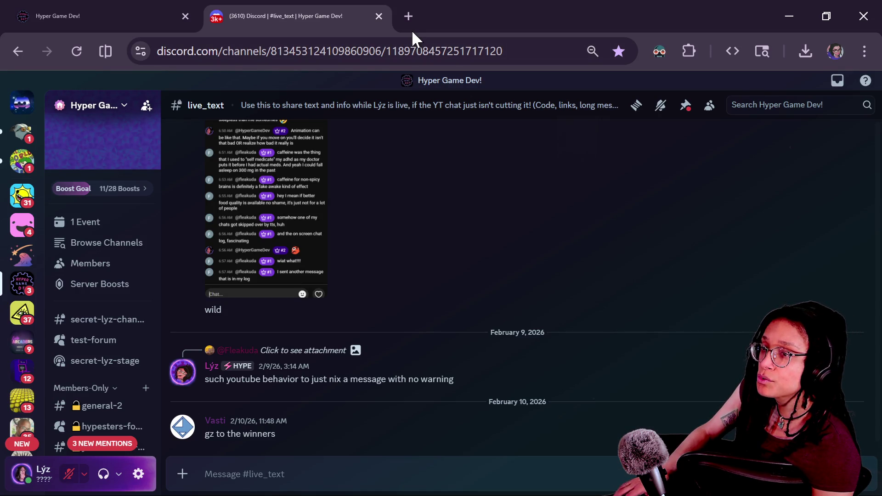
Step: Search 'godot pack export project as pck only' in a new Firefox tab
key("alt+Tab")
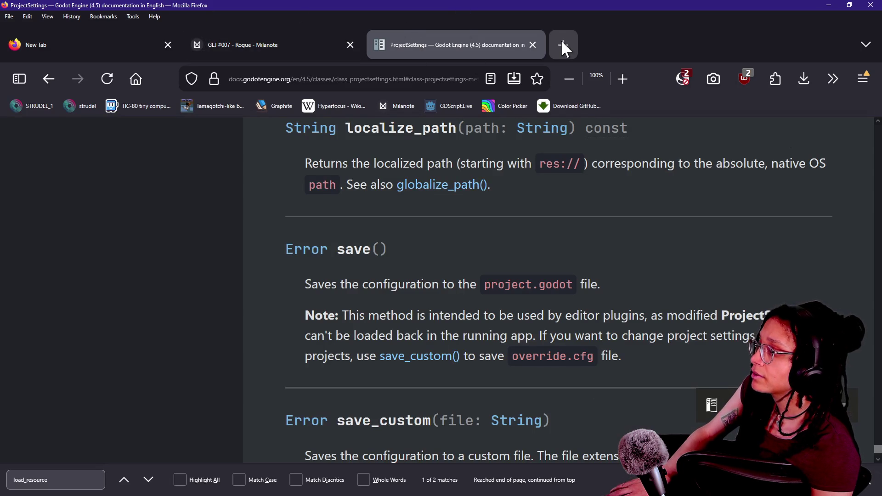
left_click(564, 46)
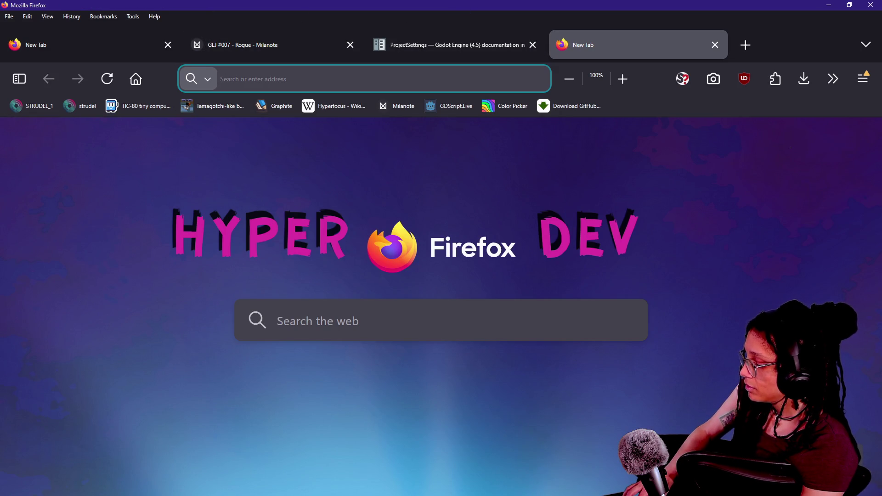
type("god")
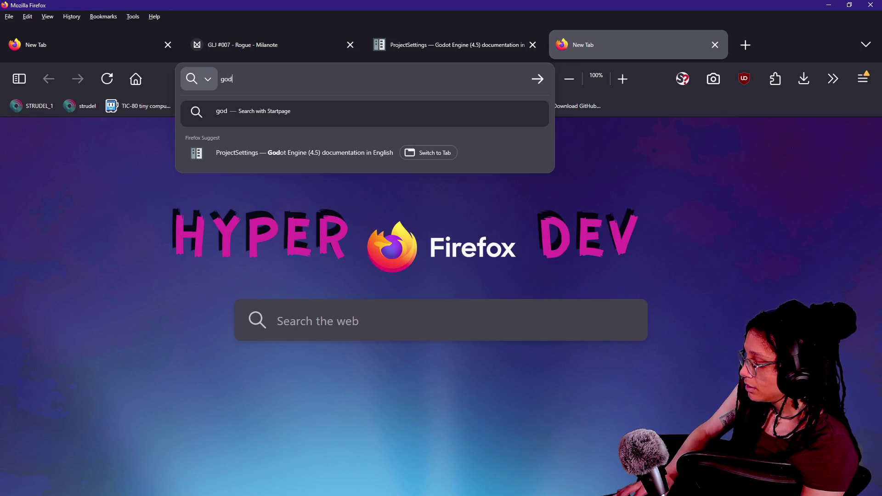
type("ot pack export proj")
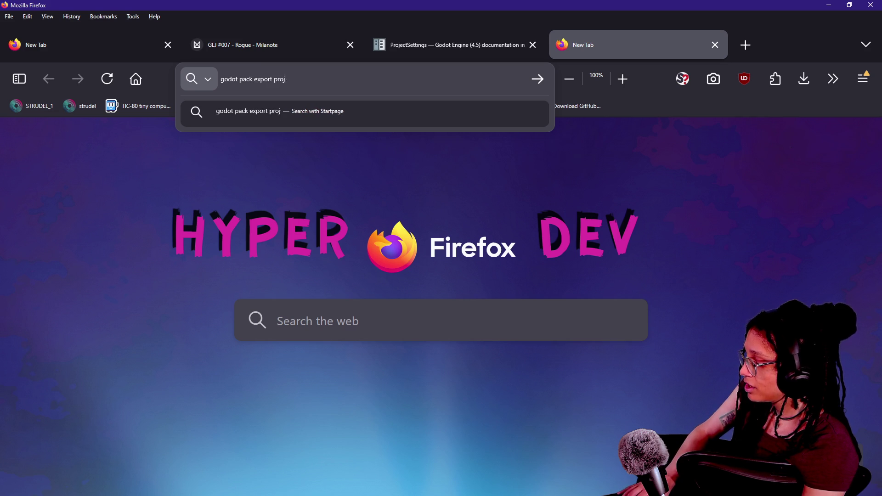
type("ect as pck only")
key("Return")
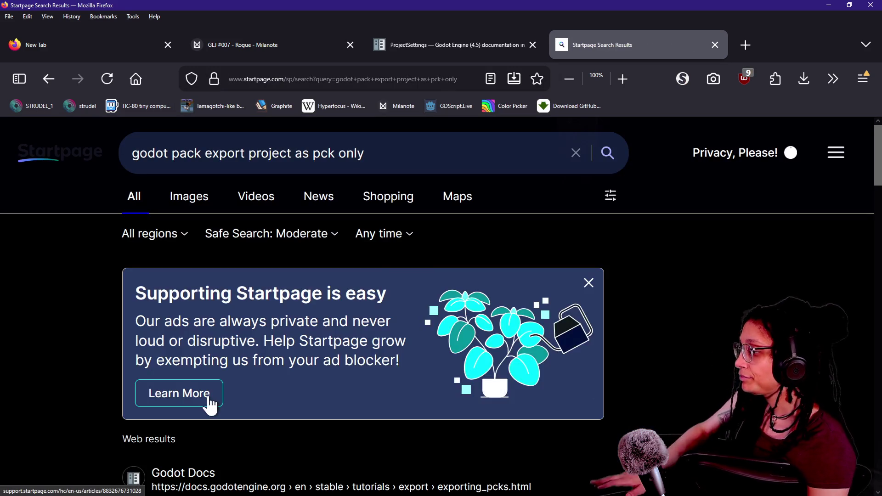
Step: Open the Godot Docs 'Exporting packs, patches, and mods' result in a new tab and view it
scroll(207, 400, "down", 5)
right_click(167, 275)
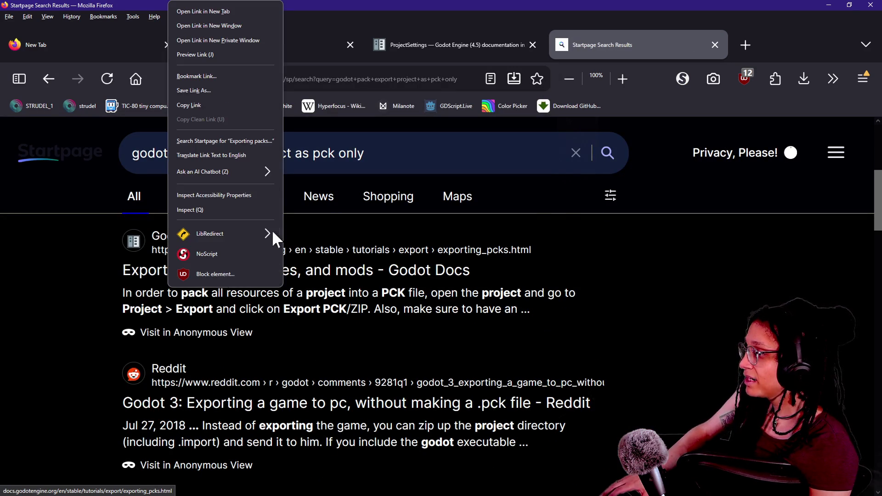
left_click(236, 9)
left_click(747, 45)
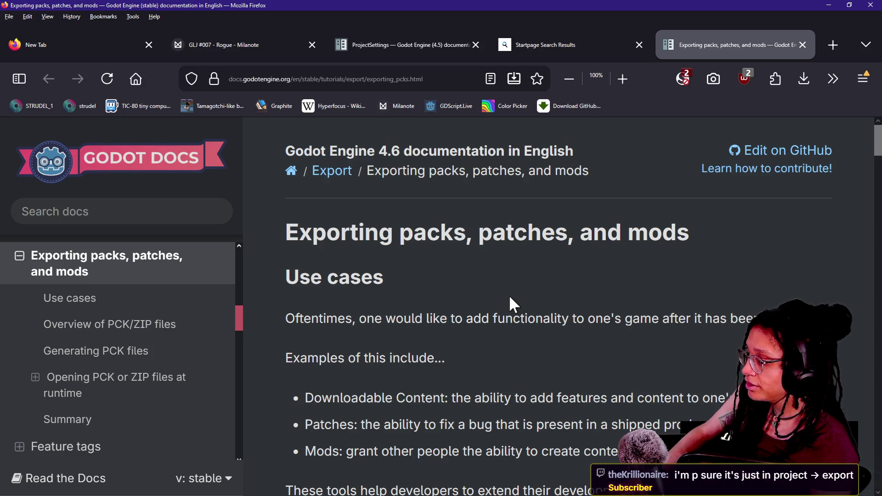
Step: Enlarge the docs page text to 110%
scroll(509, 294, "down", 3)
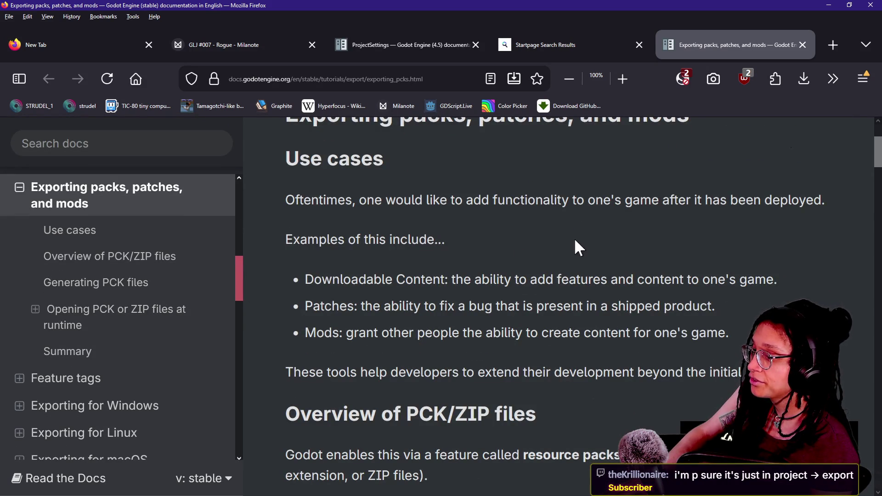
left_click_drag(548, 241, 591, 262)
scroll(592, 261, "up", 2)
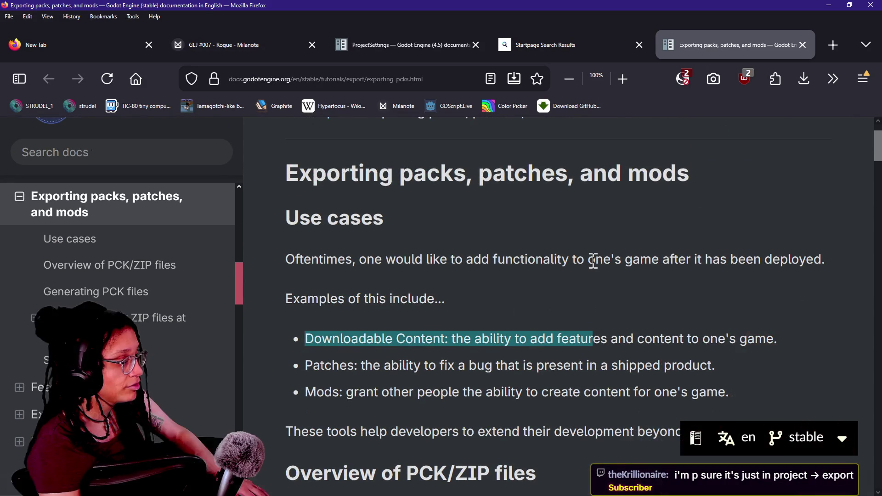
left_click(422, 399)
key("ctrl+plus")
key("ctrl+plus")
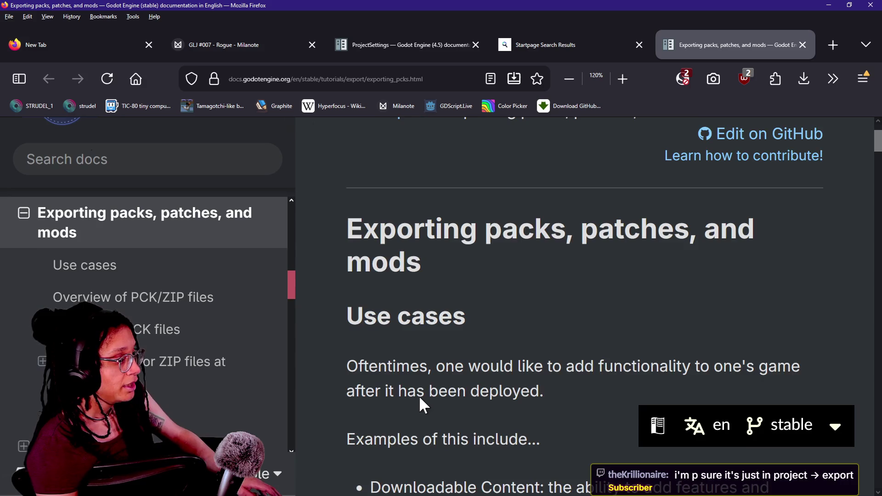
Step: Scroll down to the Generating PCK files heading and its Export dialog image
scroll(420, 398, "down", 3)
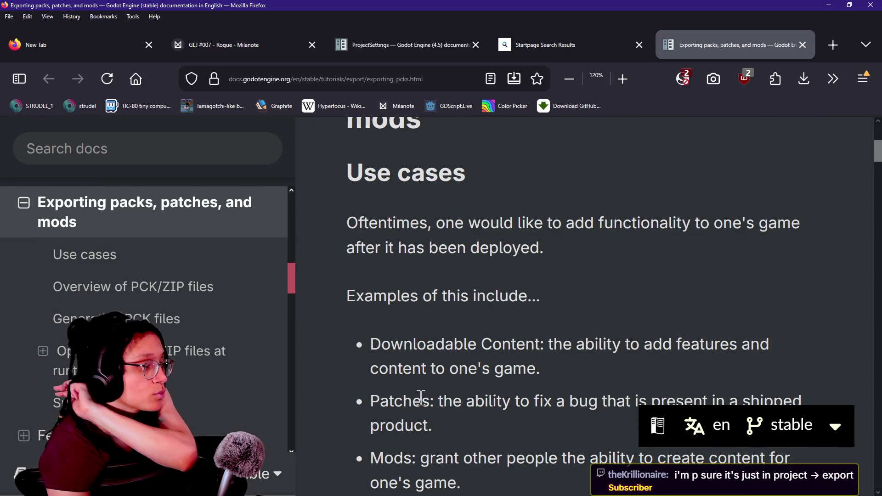
scroll(421, 398, "down", 3)
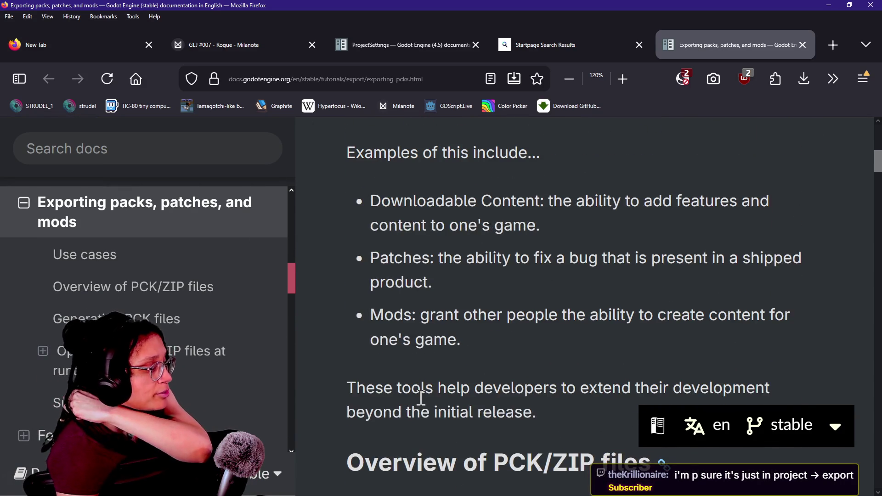
scroll(421, 397, "down", 2)
scroll(420, 396, "down", 3)
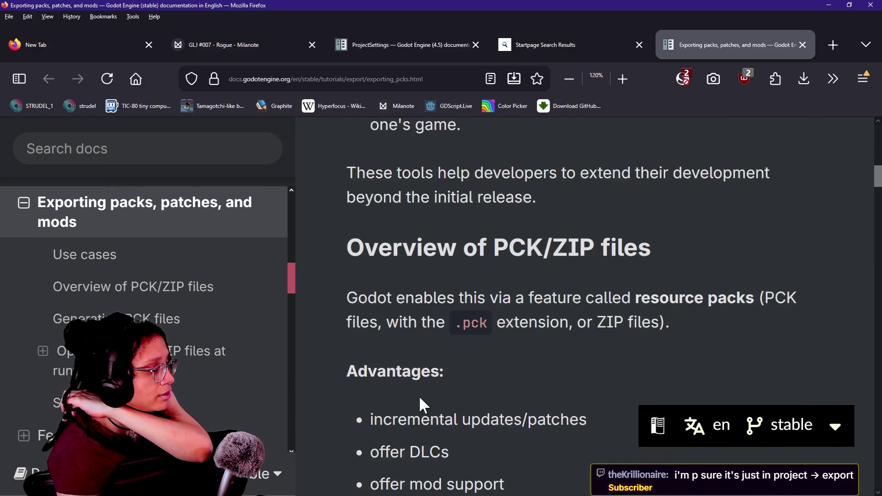
scroll(420, 397, "down", 2)
scroll(420, 397, "down", 1)
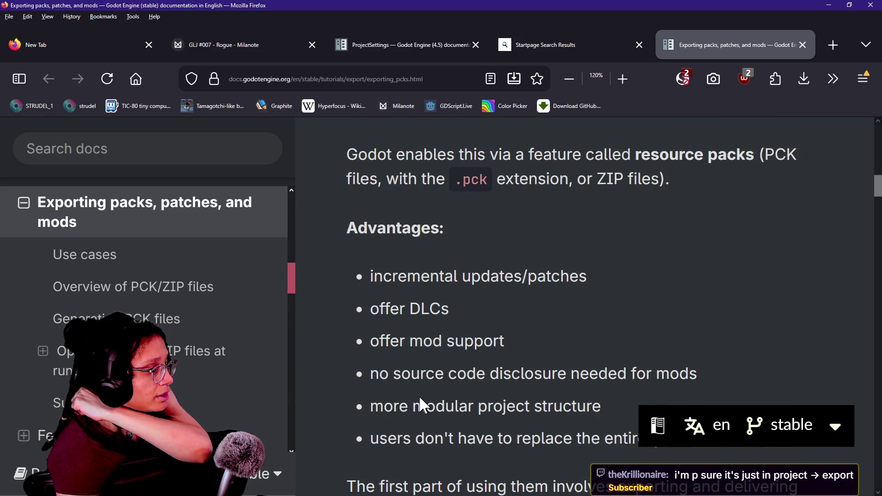
scroll(420, 398, "down", 2)
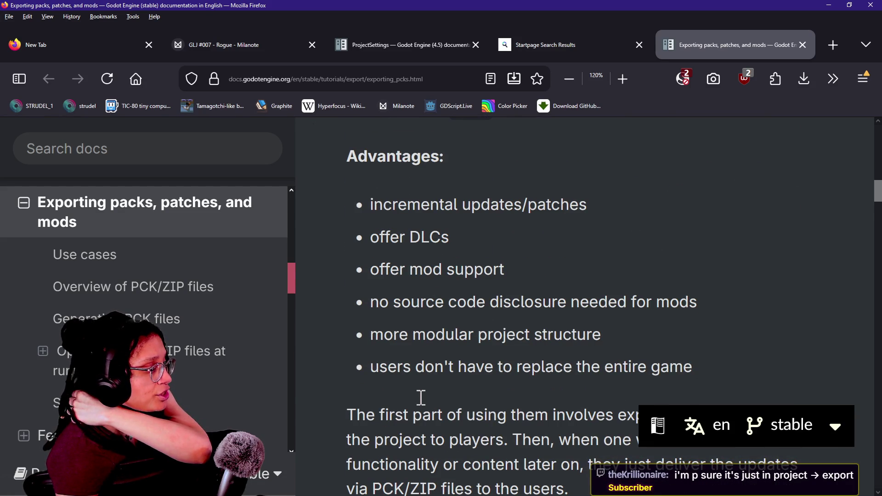
scroll(421, 397, "down", 2)
scroll(421, 397, "down", 5)
scroll(420, 398, "down", 9)
scroll(421, 397, "down", 7)
scroll(421, 397, "up", 2)
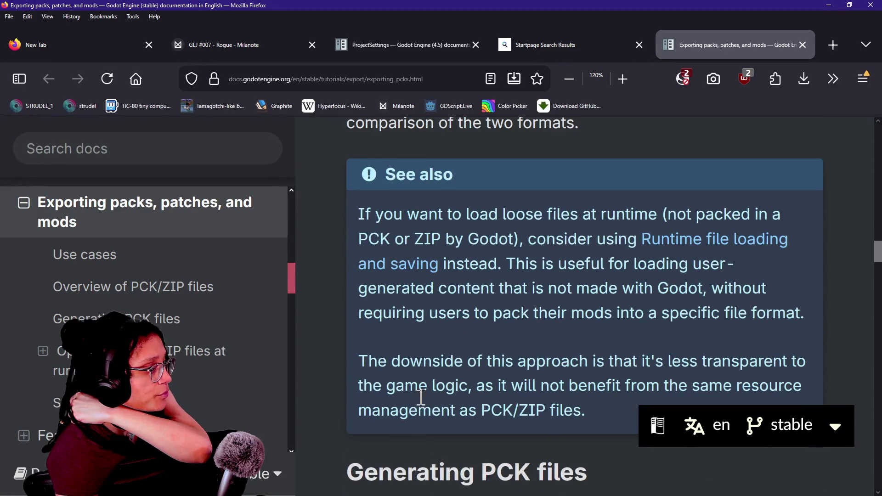
scroll(420, 398, "down", 5)
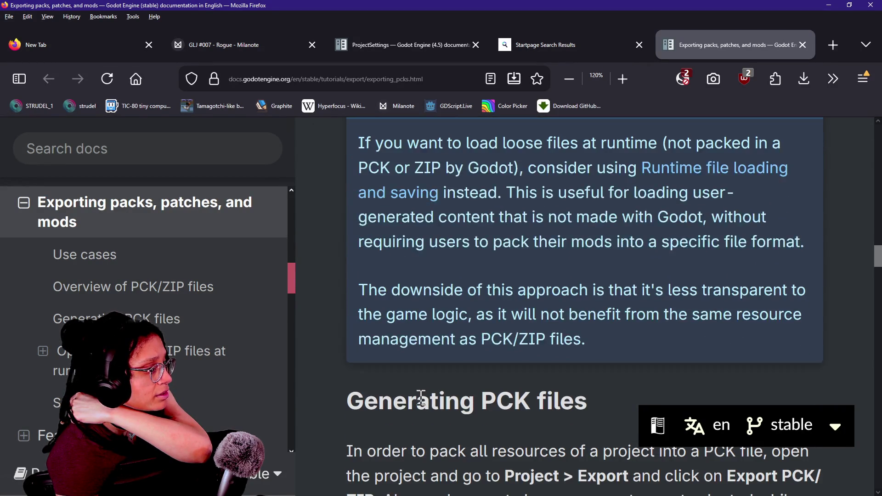
scroll(420, 398, "down", 2)
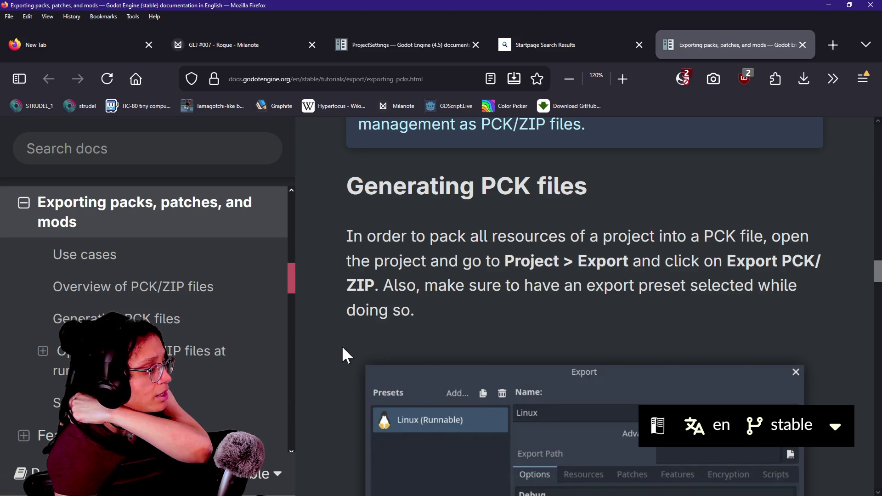
Step: Scroll through the docs' PCK export section past the Export dialog image
scroll(327, 336, "down", 2)
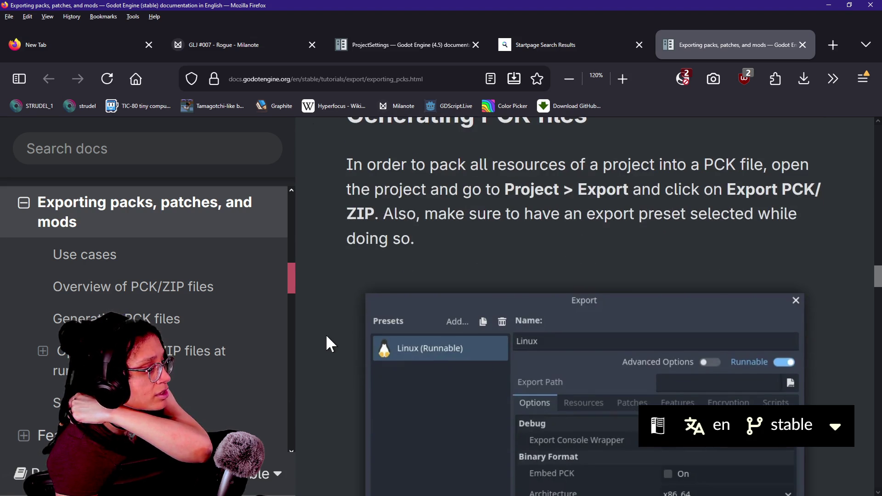
scroll(327, 337, "down", 2)
scroll(327, 336, "down", 4)
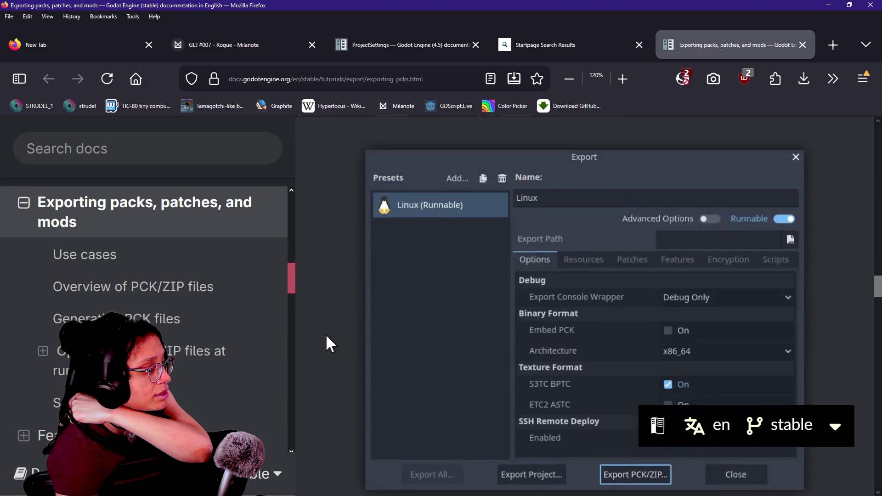
scroll(327, 337, "down", 2)
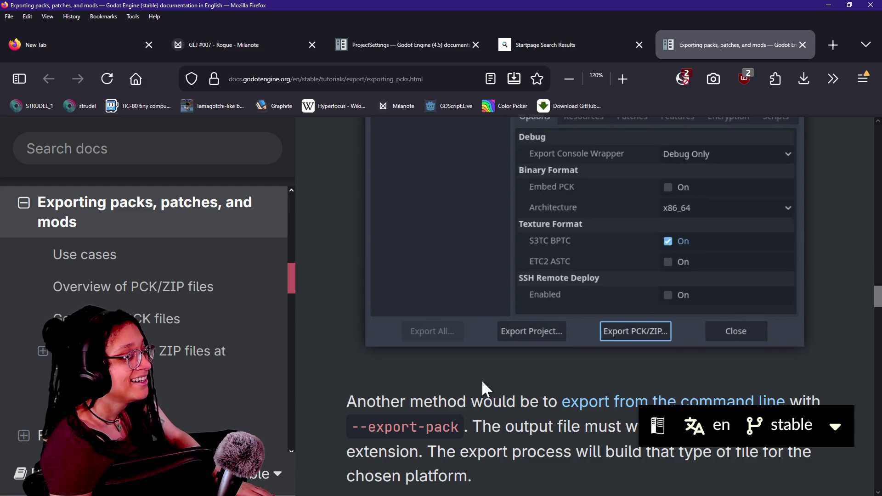
scroll(483, 382, "down", 5)
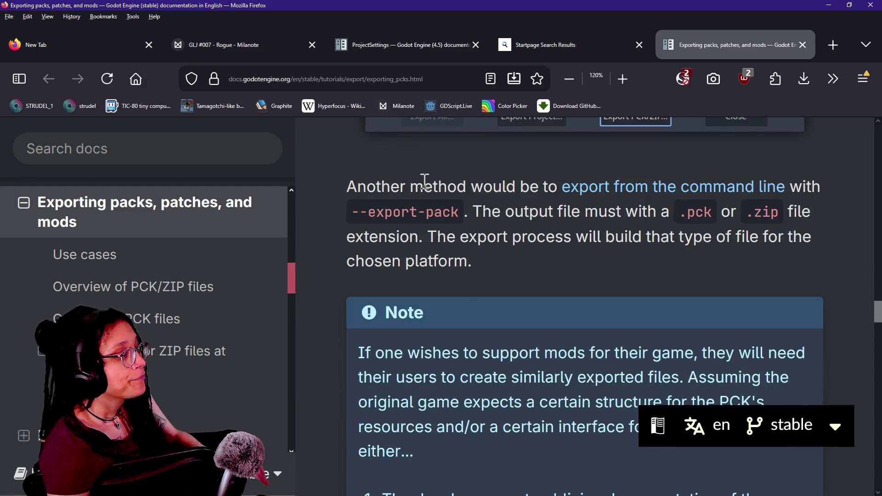
Step: Reread the command-line export paragraph, then return to the Godot editor
left_click_drag(424, 187, 569, 232)
left_click(569, 233)
left_click_drag(334, 158, 488, 232)
left_click(489, 232)
left_click_drag(379, 195, 410, 213)
left_click(409, 214)
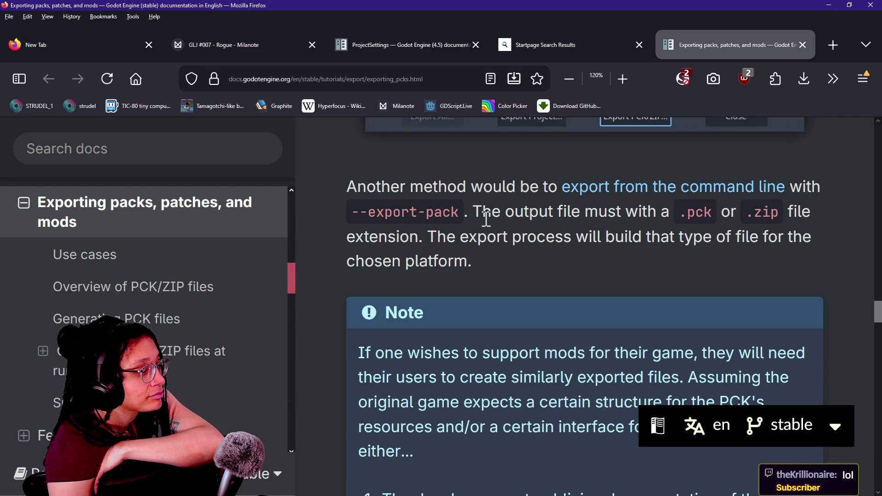
scroll(487, 219, "up", 7)
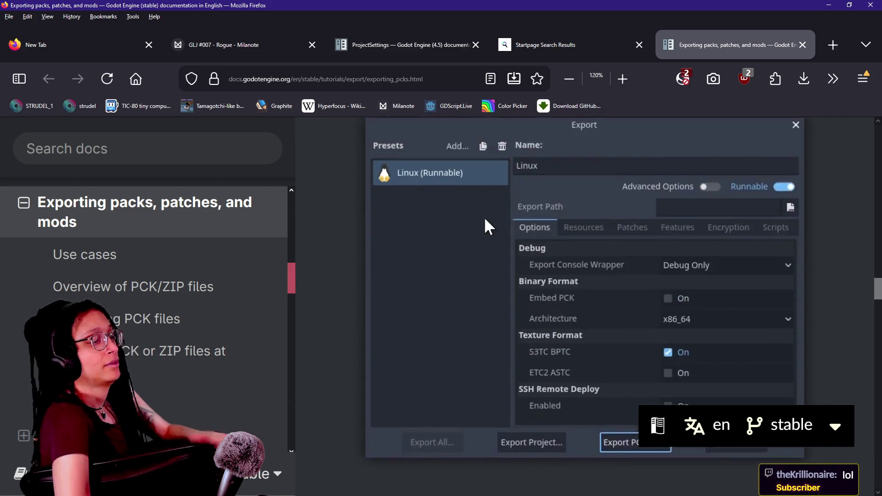
scroll(484, 217, "down", 4)
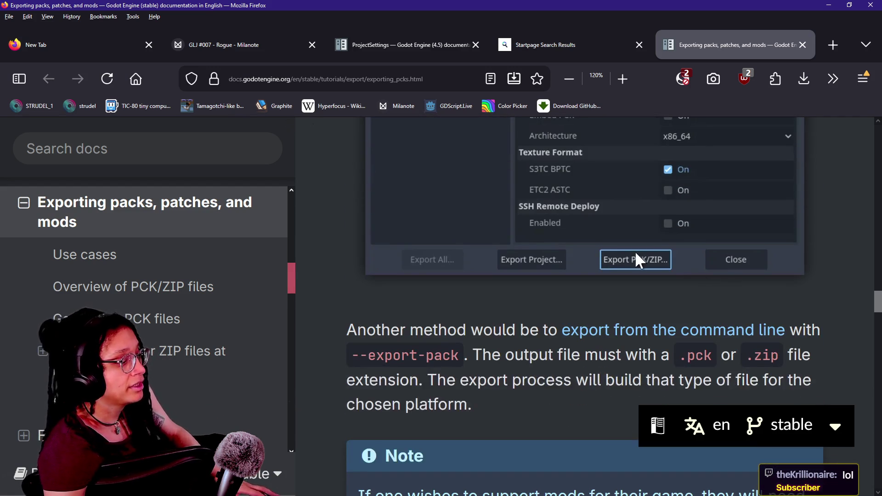
key("alt+Tab")
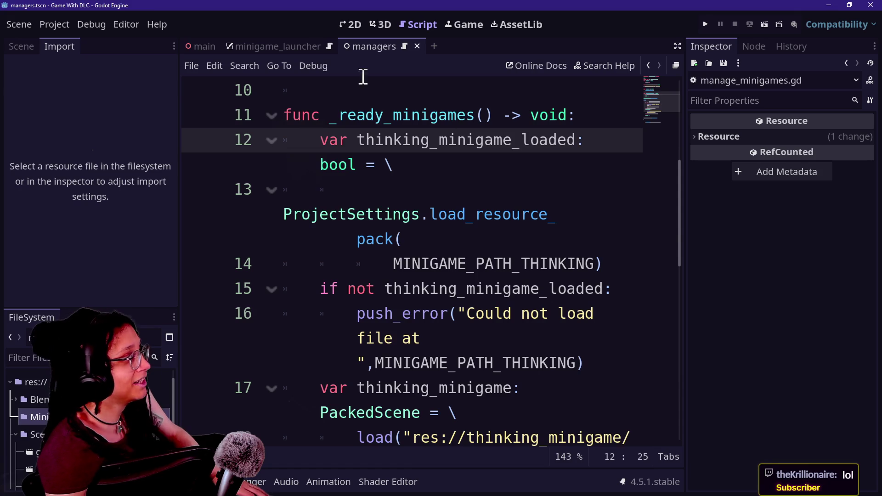
Step: Open the DLC For Game project's Project > Export options and start a PCK/ZIP export
left_click(87, 21)
mouse_move(70, 28)
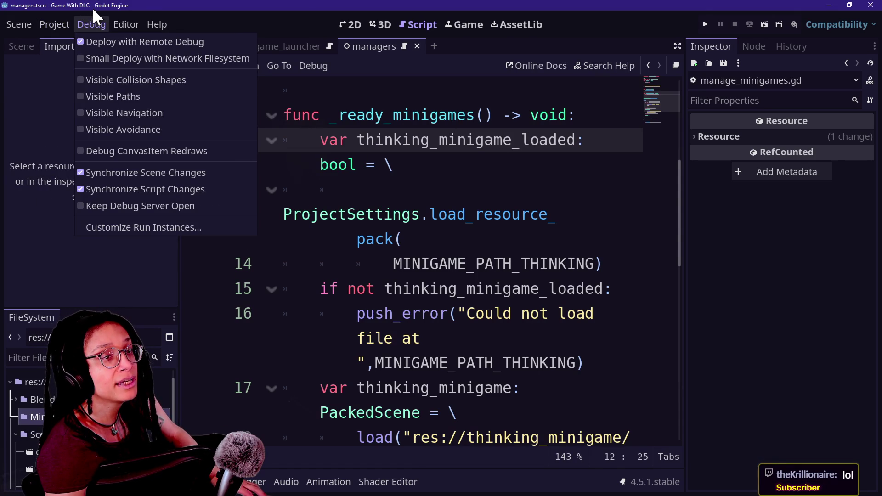
key("alt+Tab")
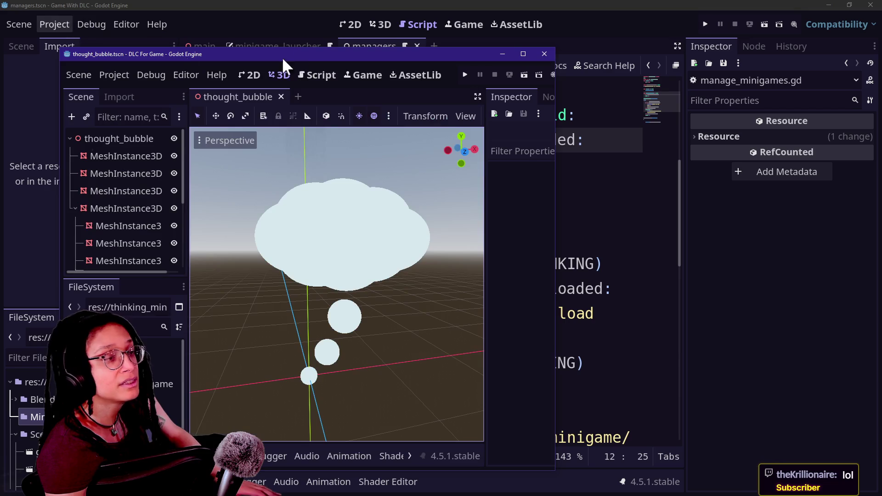
left_click_drag(180, 56, 400, 79)
left_click(342, 97)
left_click(359, 173)
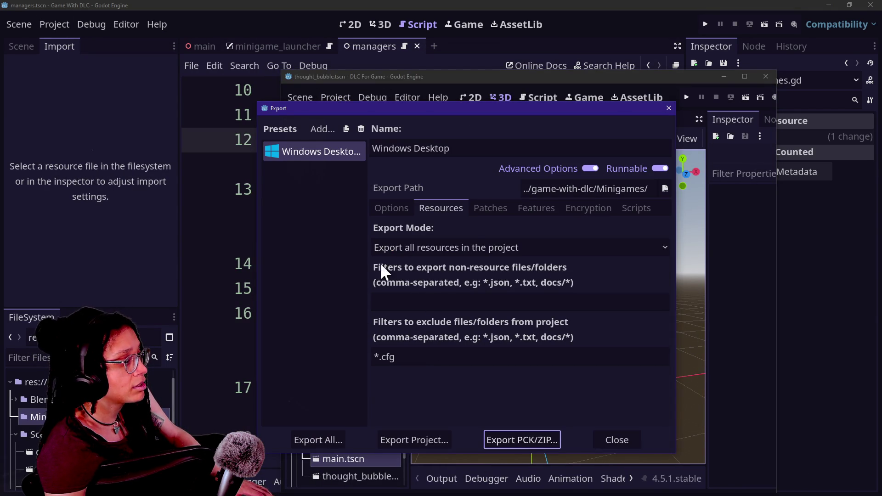
left_click(393, 207)
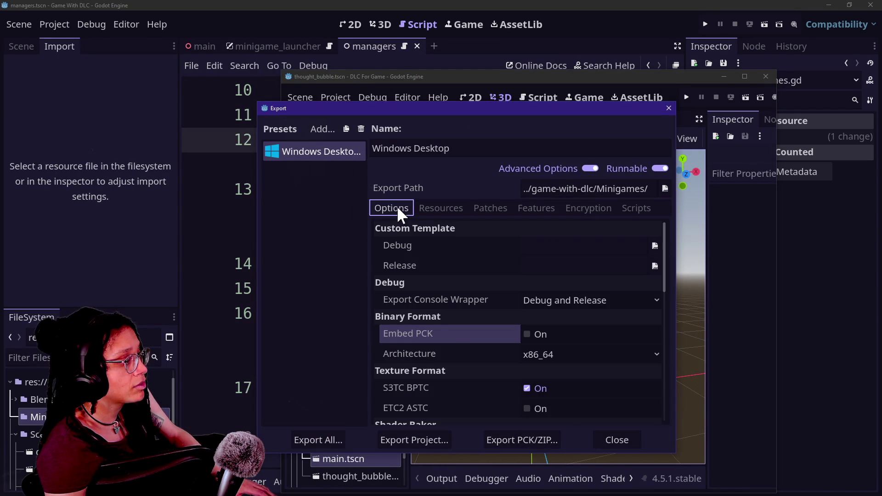
left_click(537, 440)
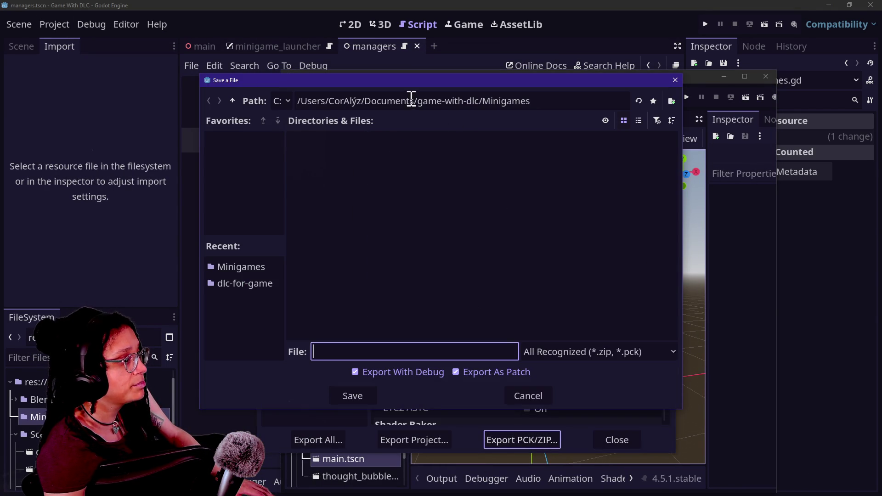
Step: Save the pack as minigame_thinking.zip in Minigames with Export With Debug and Export As Patch off
left_click(390, 372)
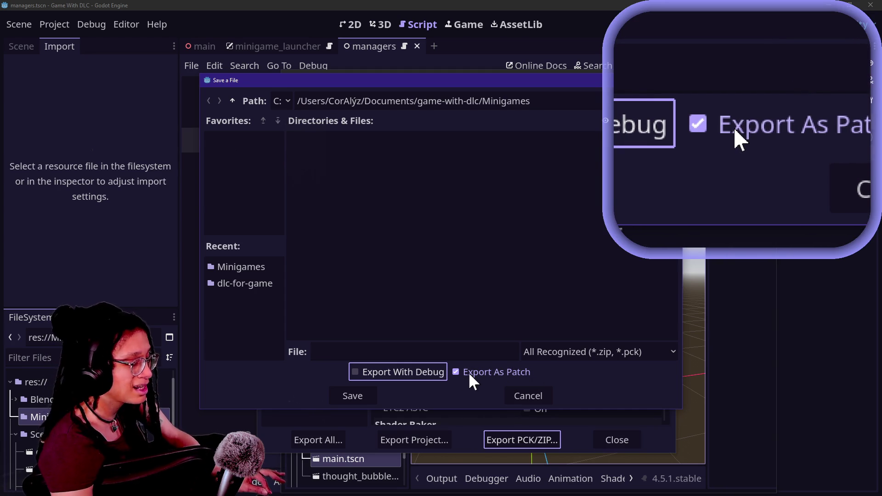
left_click(474, 372)
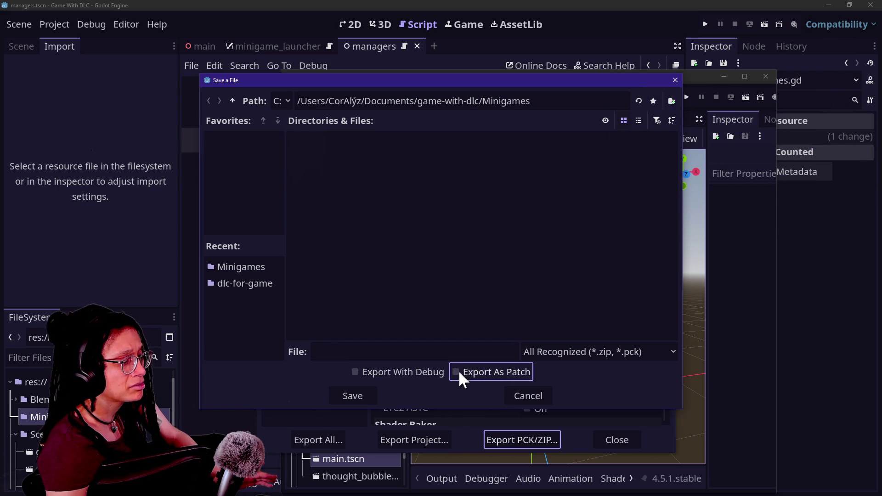
left_click(353, 402)
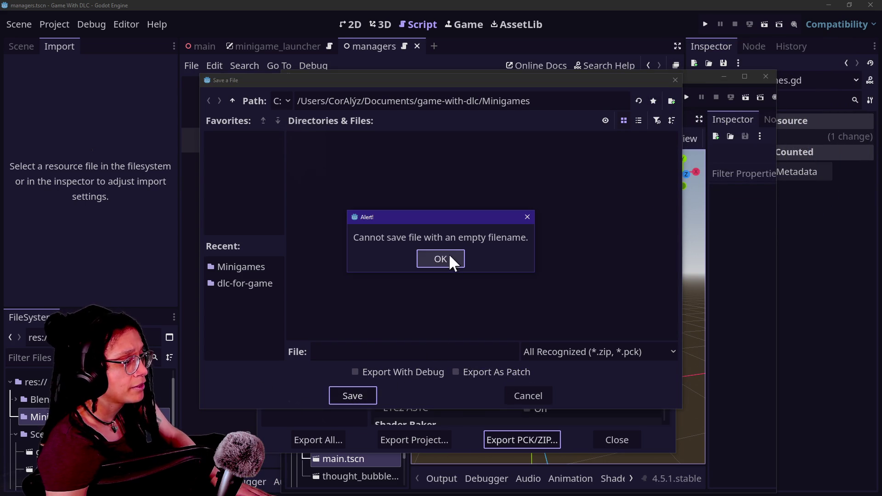
left_click(450, 257)
left_click(375, 353)
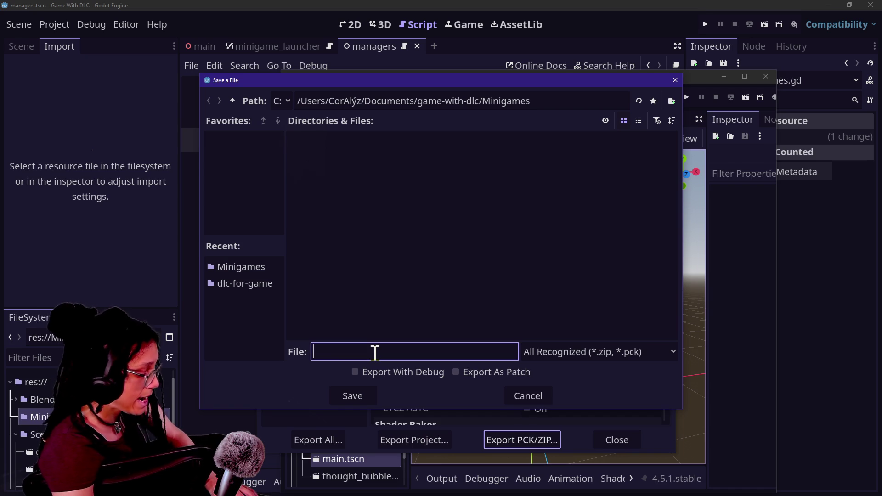
type("DLC F")
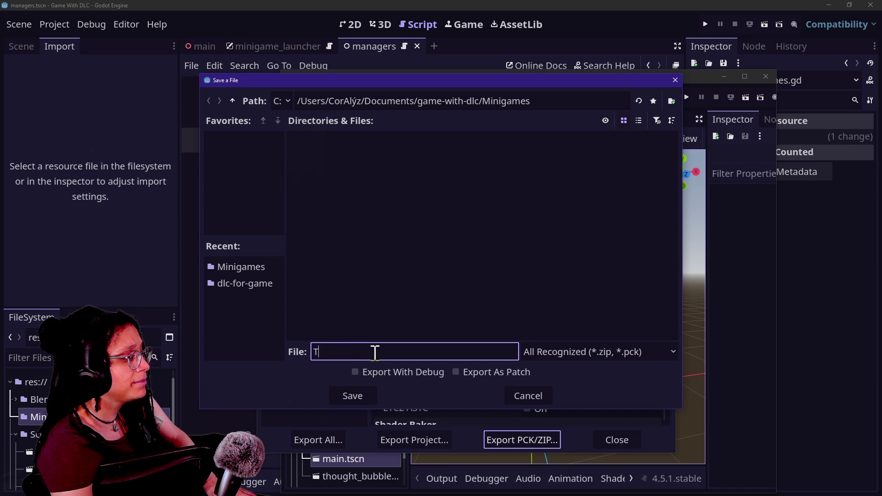
type("thinking")
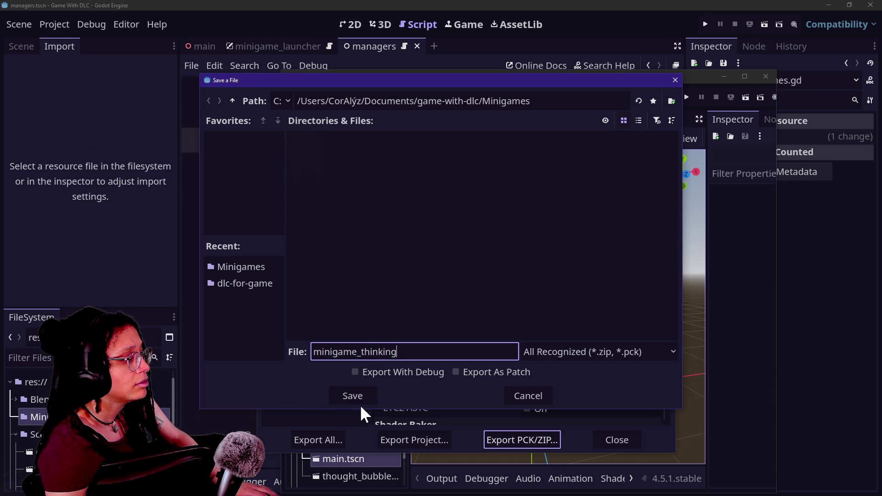
left_click(360, 400)
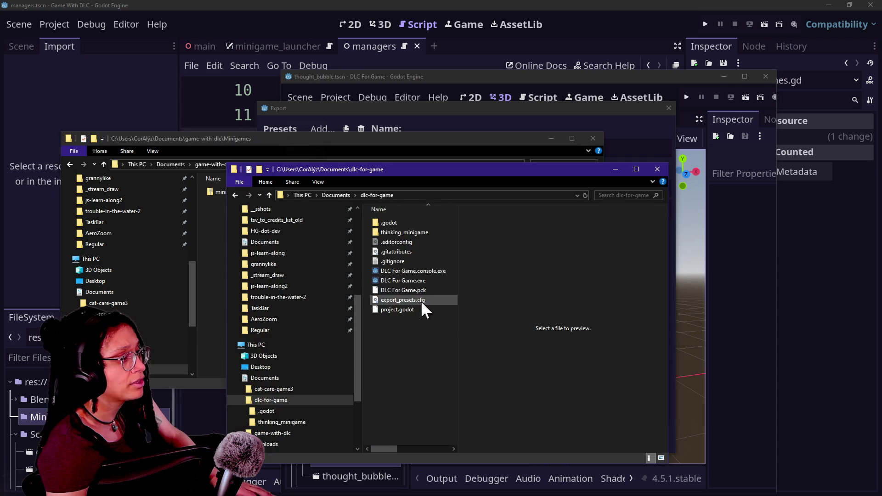
Step: In Explorer, browse the dlc-for-game folders and select the exported minigame_thinking.zip
double_click(384, 231)
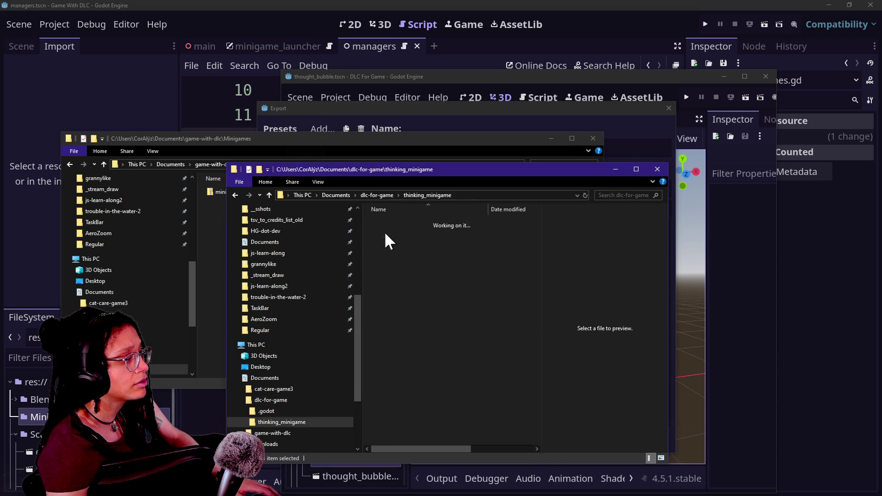
left_click(269, 193)
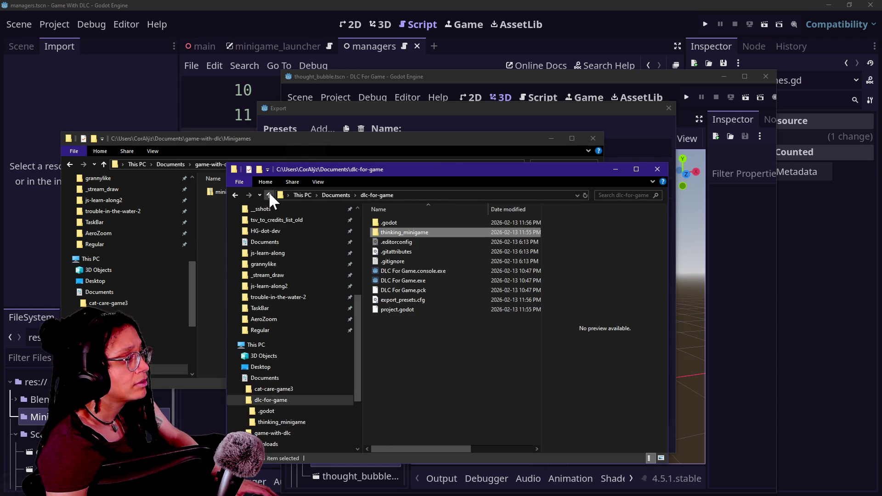
mouse_move(276, 172)
left_mouse_down()
mouse_move(337, 269)
mouse_move(313, 202)
left_mouse_up()
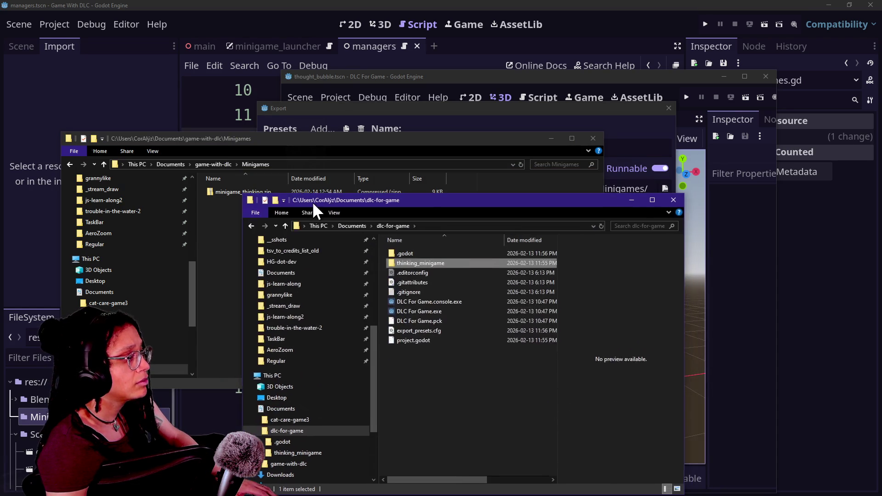
mouse_move(354, 139)
left_mouse_down()
mouse_move(354, 153)
mouse_move(587, 144)
left_mouse_up()
left_click(481, 195)
Step: Re-export the pack as minigame_thinking.pck and delete the old minigame_thinking.zip
left_click(767, 393)
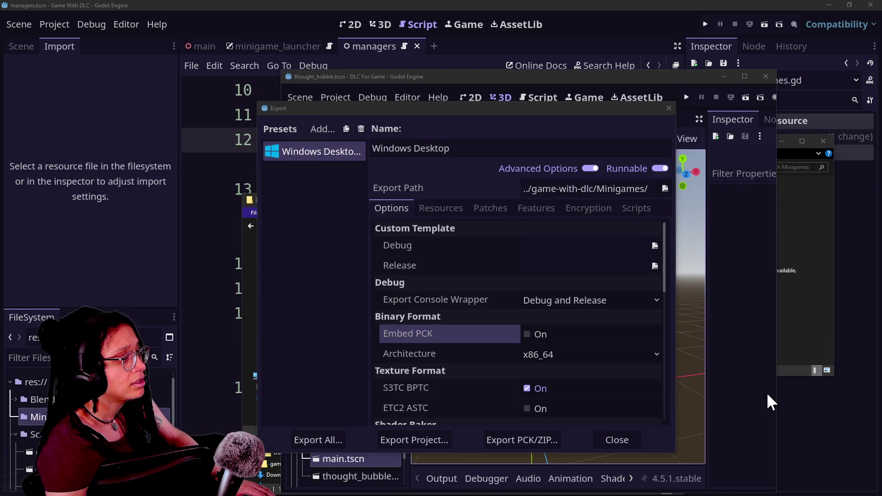
left_click(551, 434)
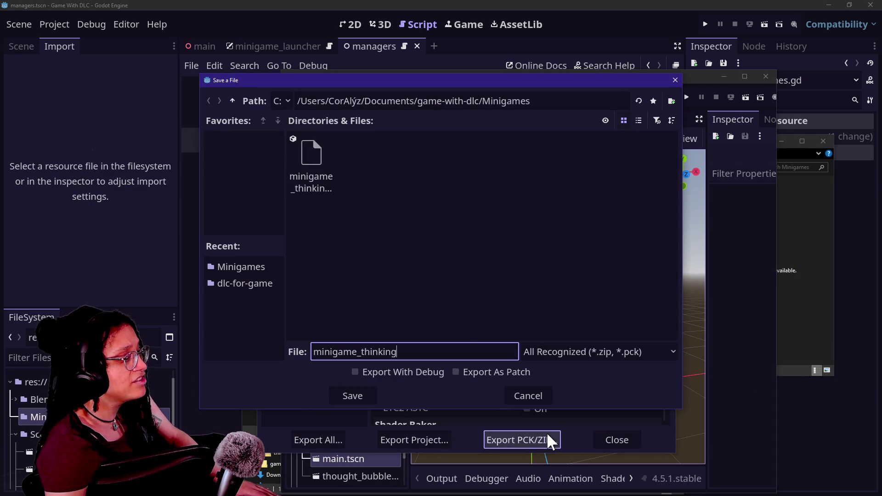
type(".pck")
key("Return")
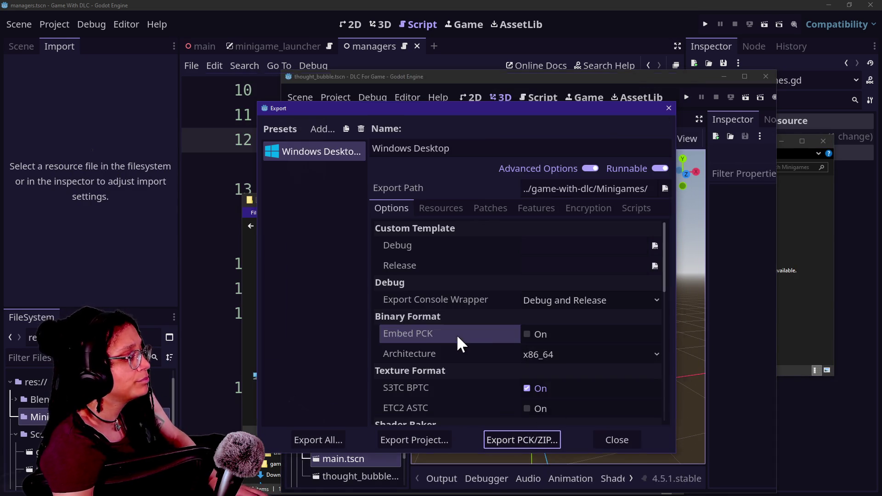
key("alt+Tab")
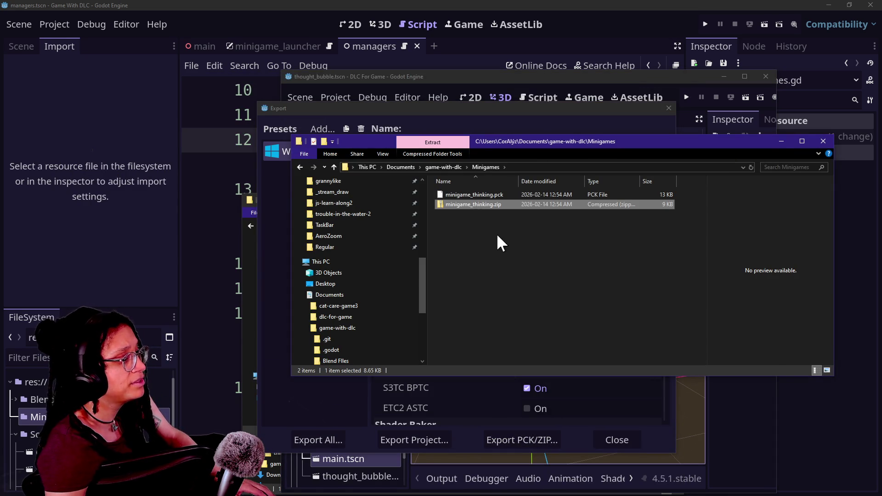
key("Delete")
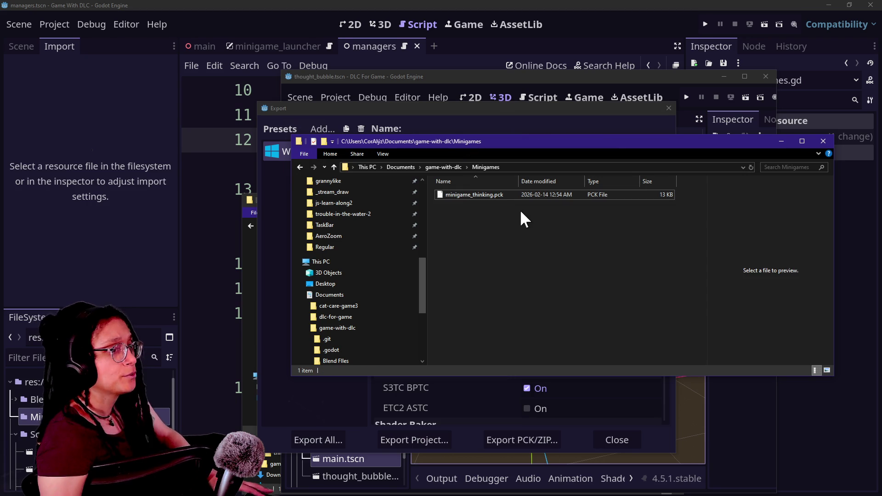
key("alt+Tab")
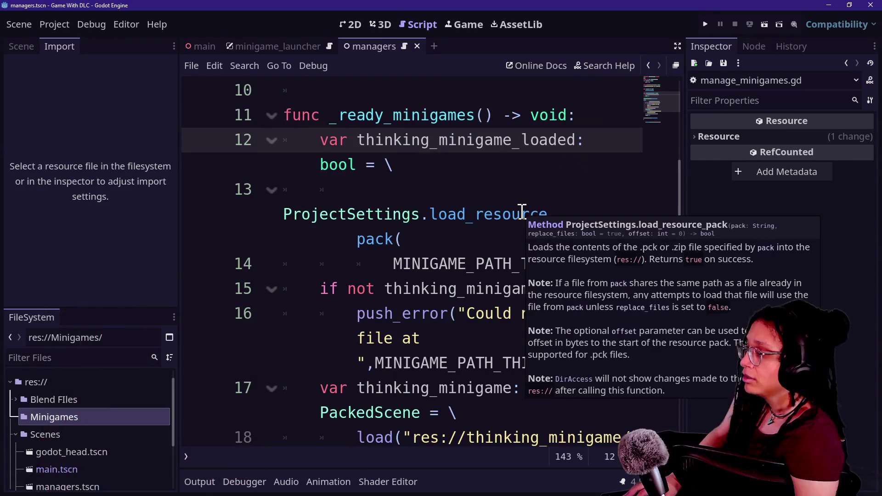
Step: Insert 'func _temporary_thinking_loader() -> void:' as a new unindented line above the loading code
left_click(452, 287)
key("ctrl+shift+F11")
scroll(309, 339, "up", 3)
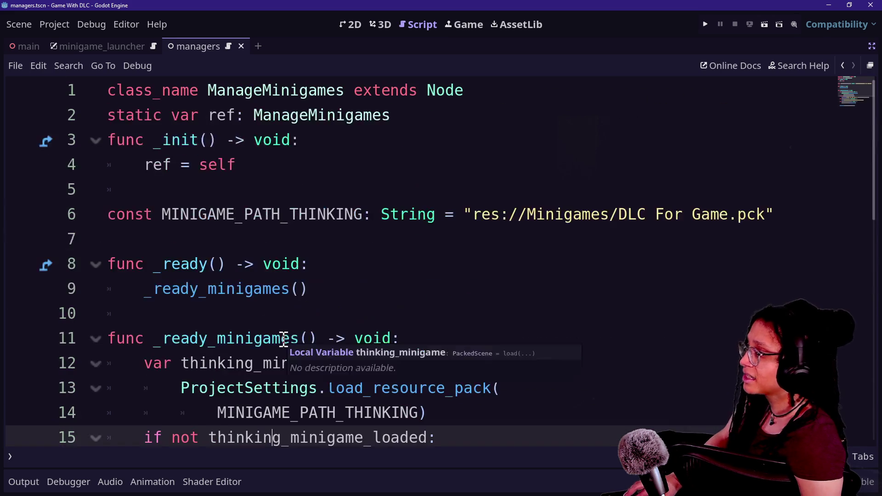
left_click(380, 270)
left_click(391, 286)
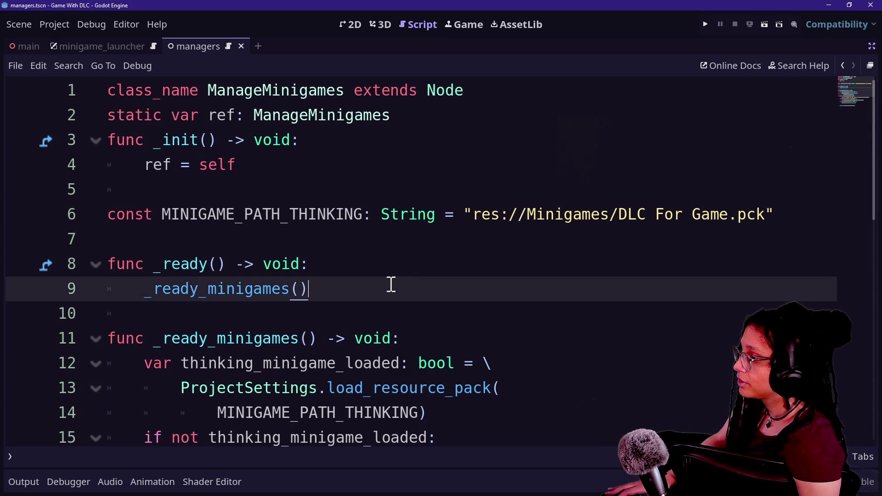
left_click(468, 341)
key("Return")
key("Return")
key("BackSpace")
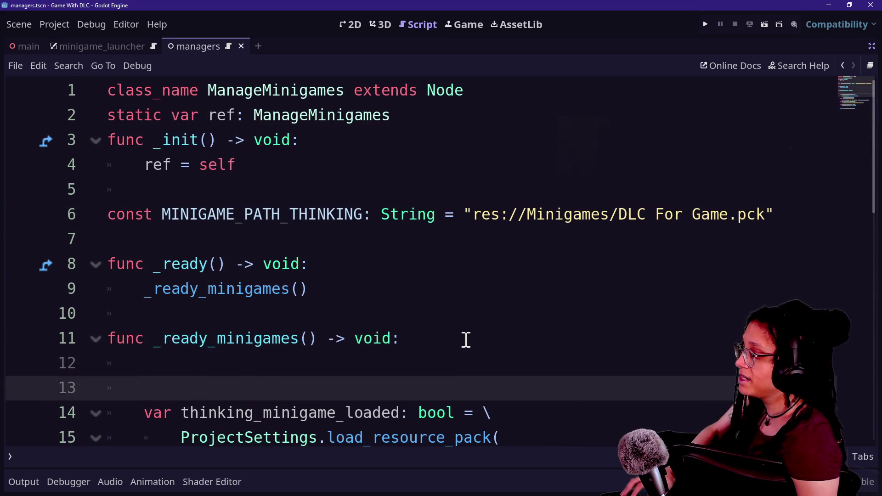
type("func _")
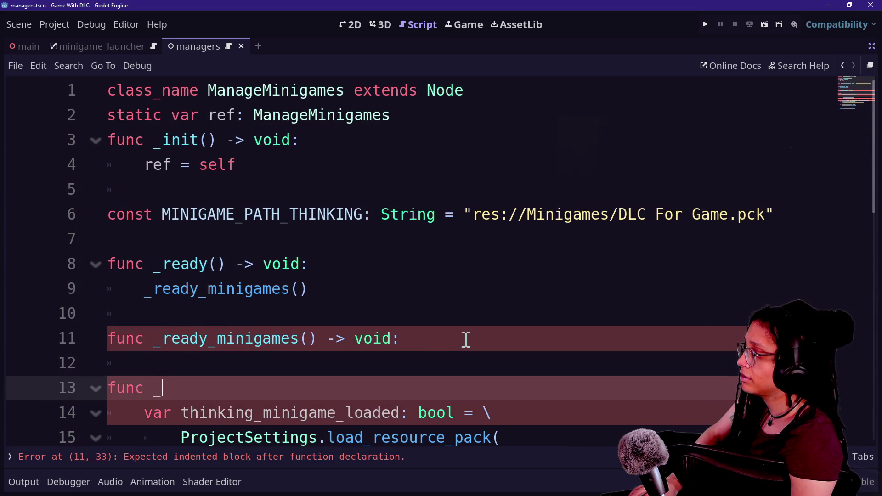
type("temporary")
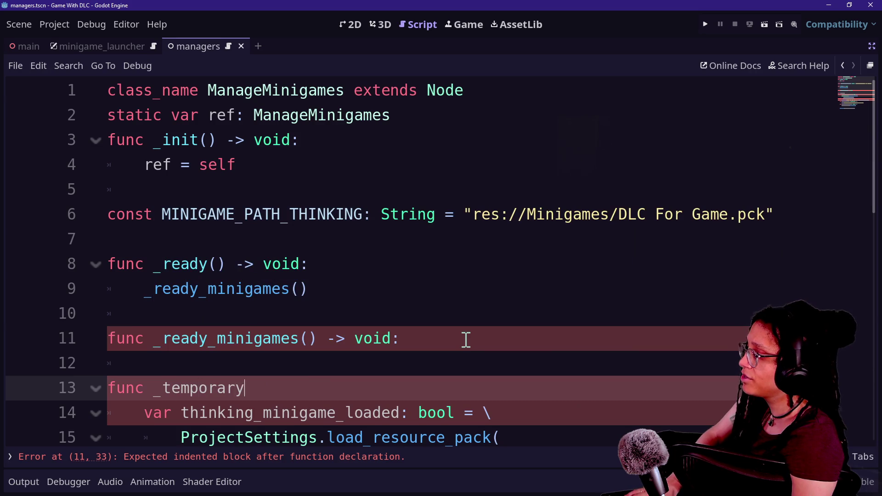
type("_thinking_loa")
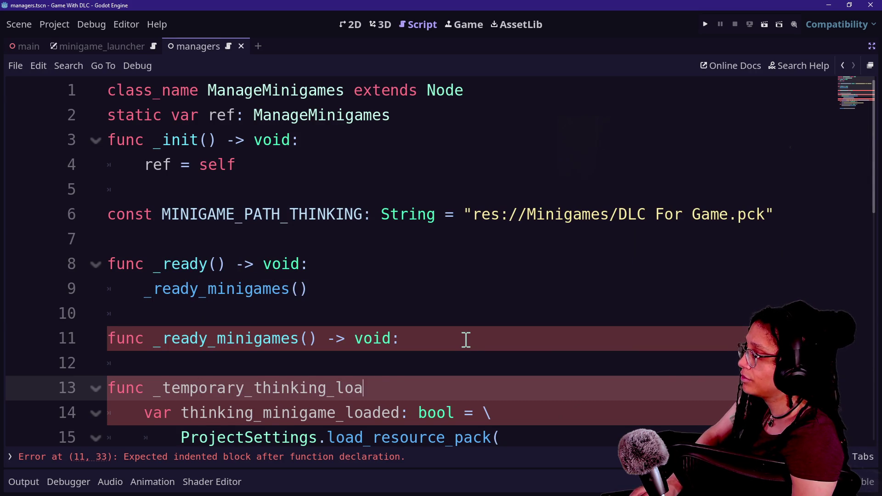
type("der() -> voidL")
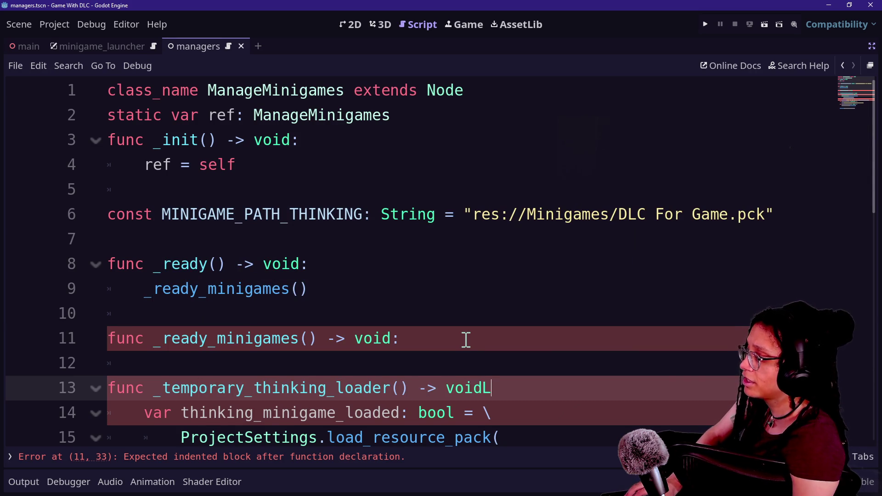
key("Left")
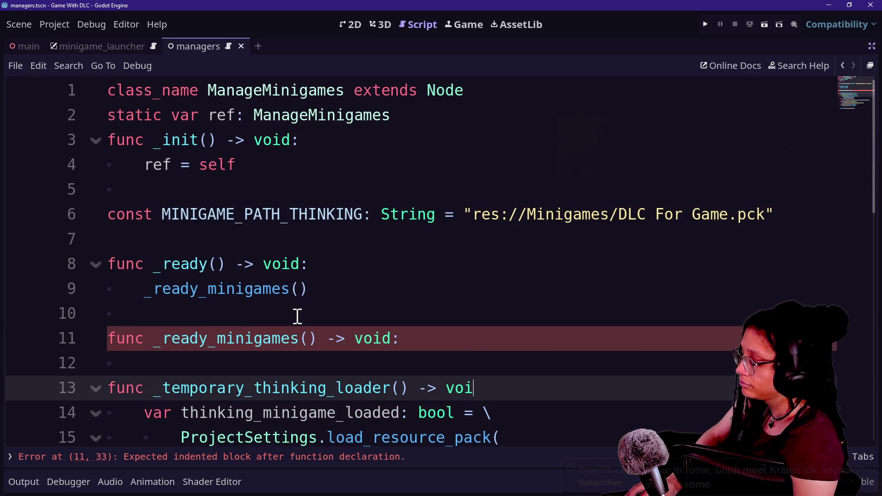
type("d")
Step: Give _ready_minigames an indented blank body line and bring the side docks back
left_click(380, 254)
key("Down")
key("Down")
key("Down")
key("Down")
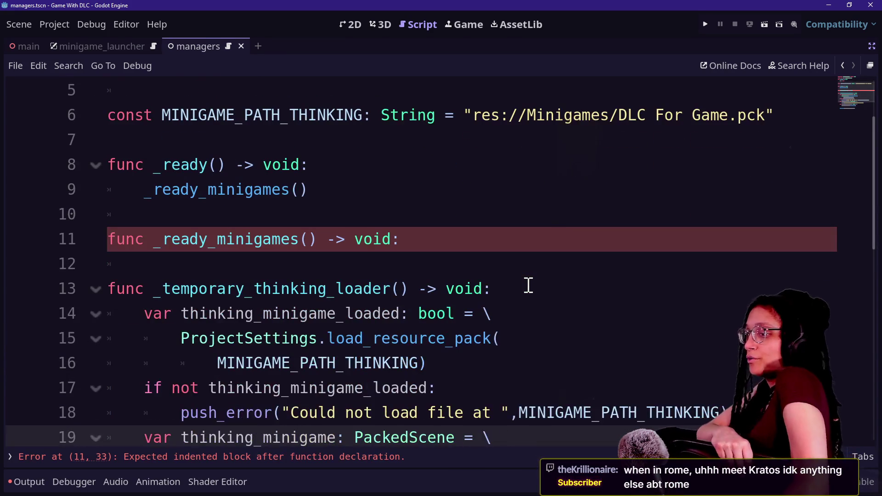
key("Down")
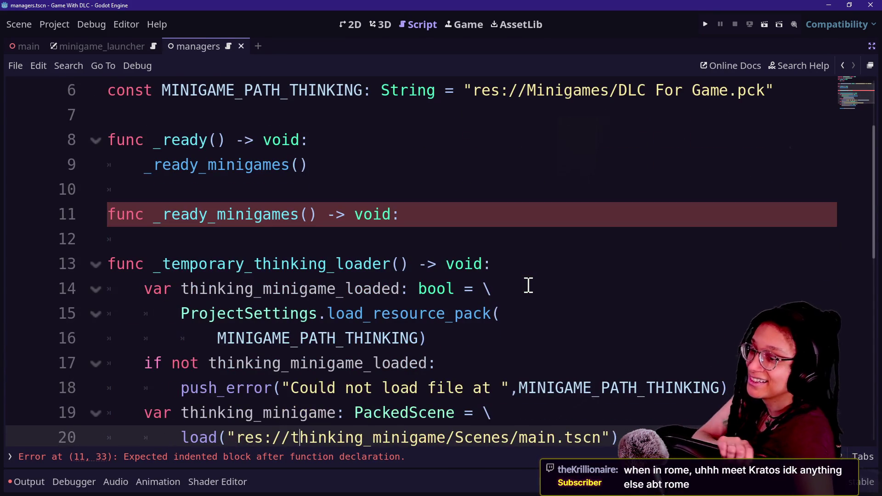
key("Up")
key("Up")
key("Up")
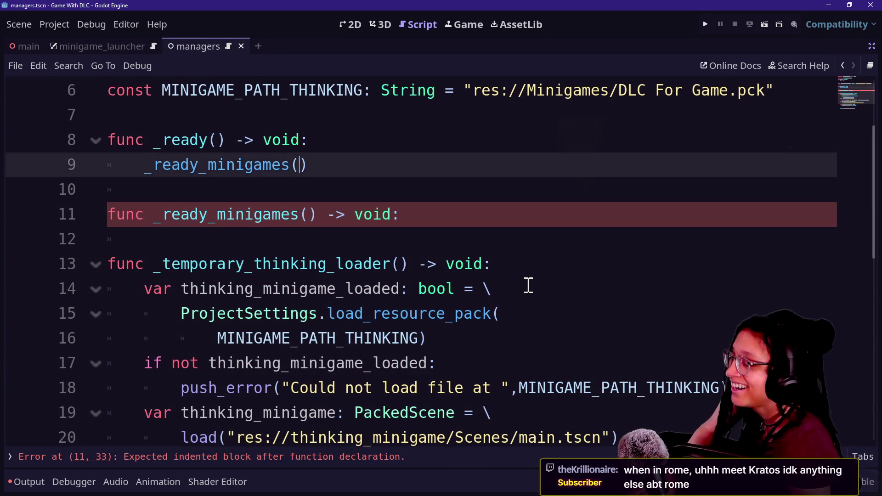
key("Up")
key("Up")
key("Down")
key("Down")
key("Down")
key("Down")
left_click(510, 222)
key("Return")
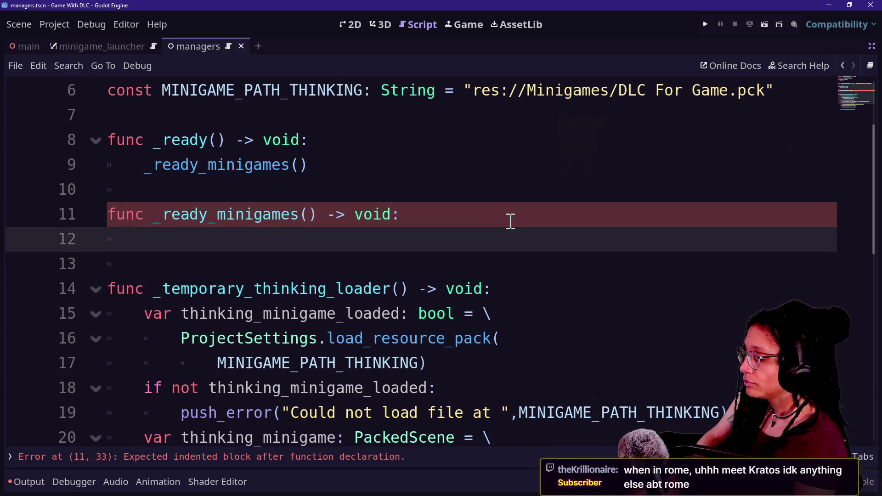
key("ctrl+shift+F11")
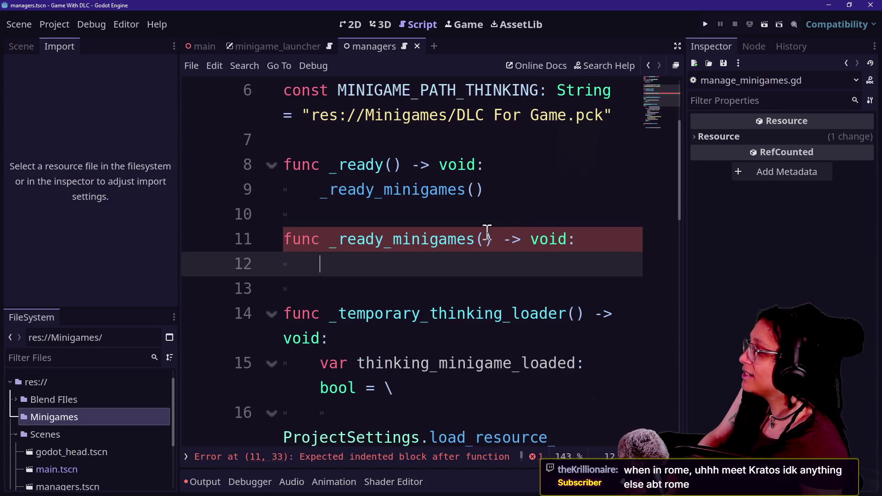
scroll(441, 325, "up", 3)
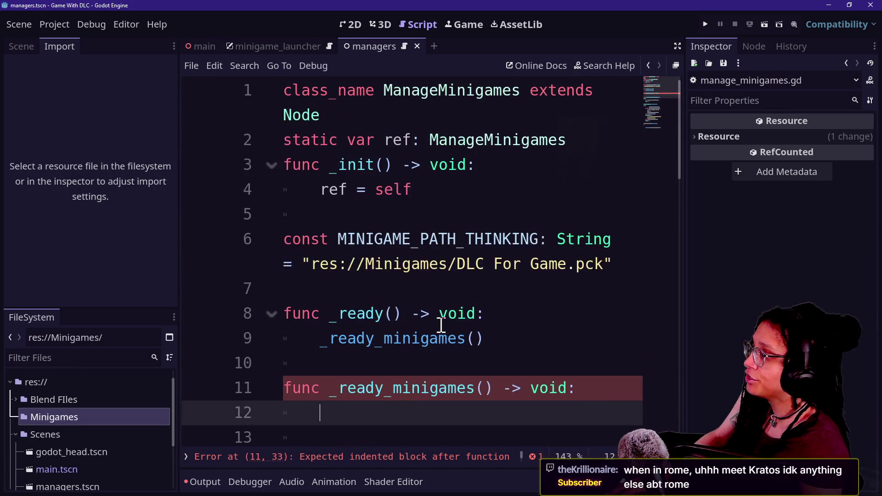
left_click_drag(645, 270, 558, 215)
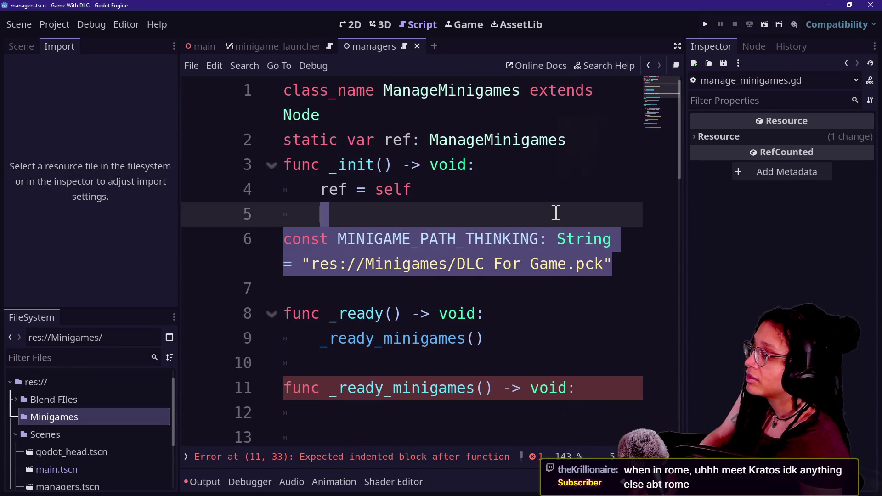
Step: Add const MINIGAME_DIRECTORY: String = "res://Minigames/" above MINIGAME_PATH_THINKING
left_click(601, 205)
key("Return")
key("Return")
key("Up")
type("const M")
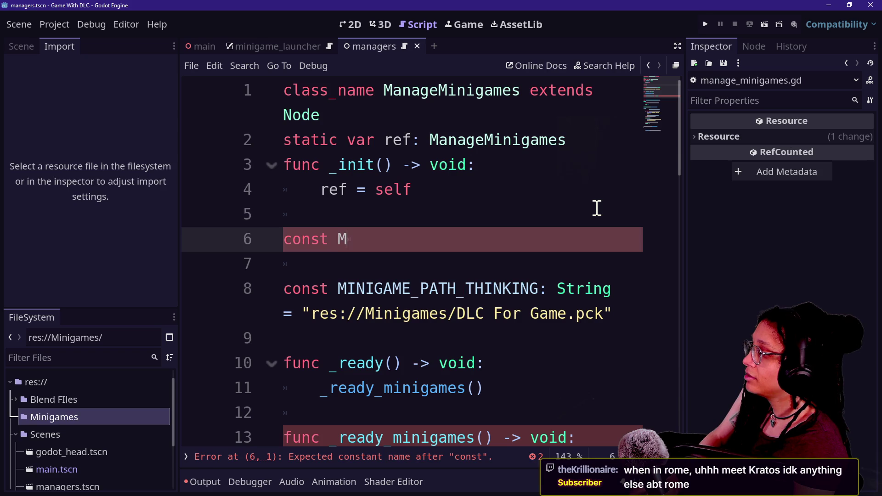
type("INIGAME_D")
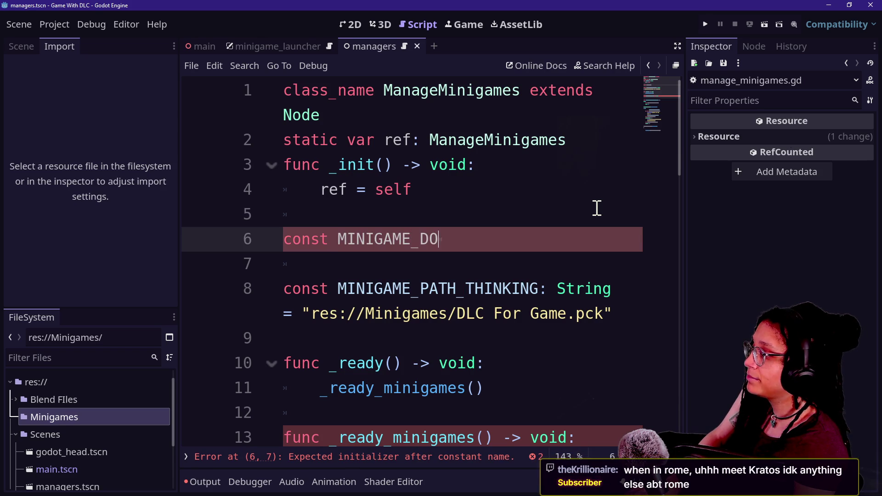
type("IRECTORY: String ")
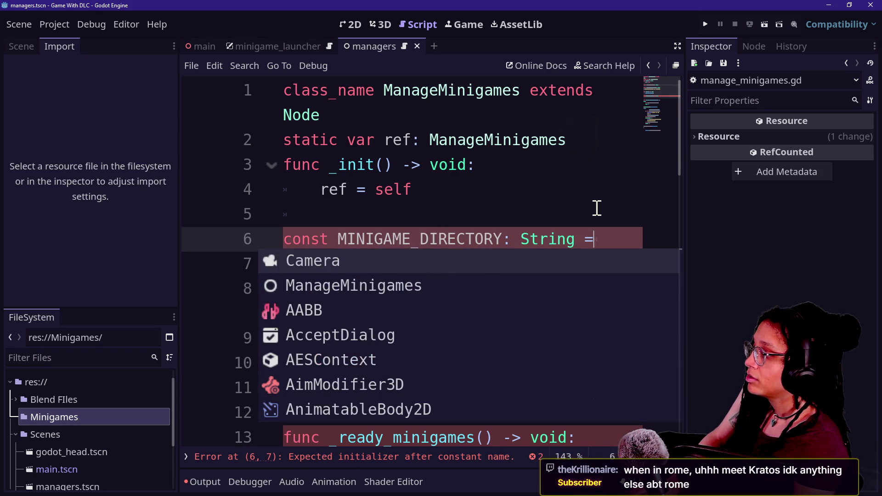
type("=")
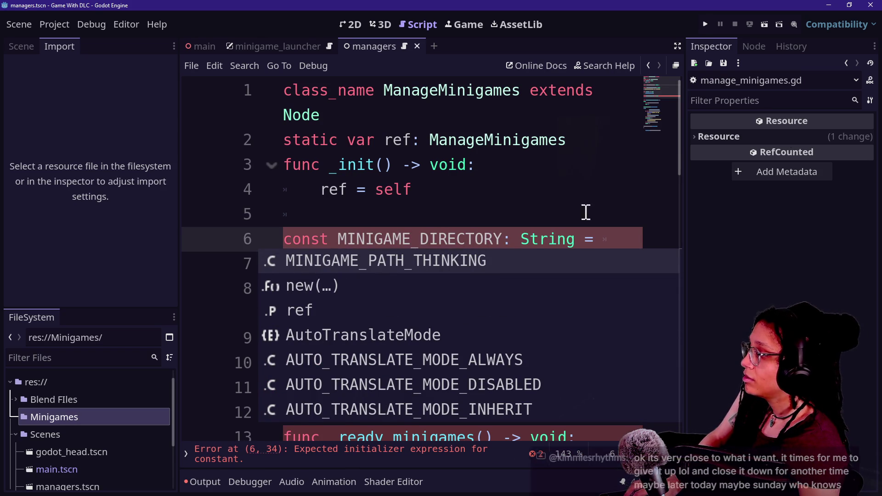
key("ctrl+shift+F11")
key("Escape")
key("Up")
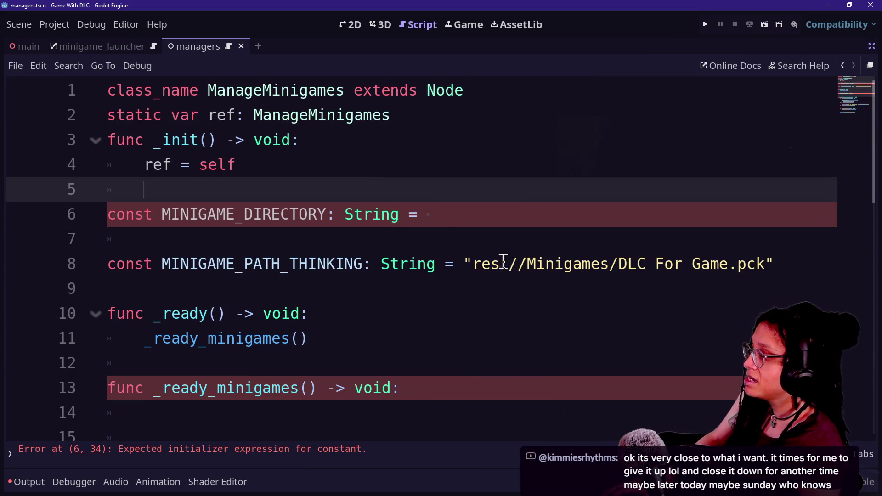
mouse_move(464, 264)
left_mouse_down()
mouse_move(638, 265)
mouse_move(618, 265)
left_mouse_up()
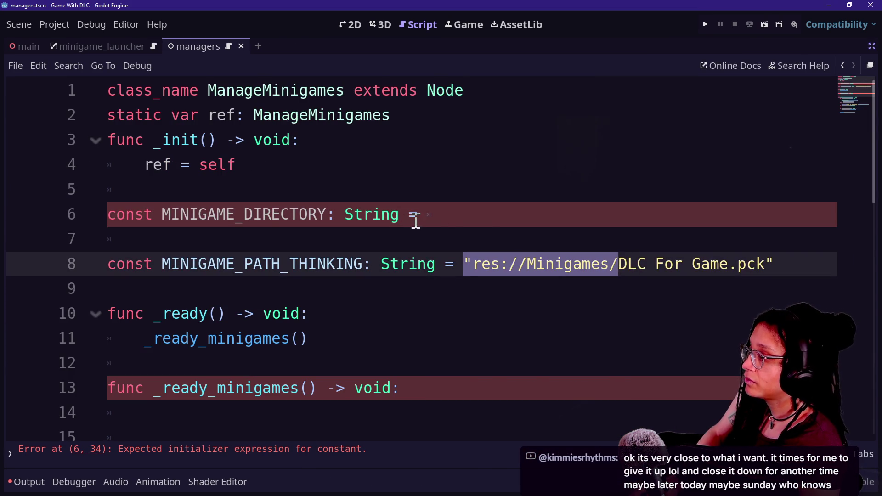
key("ctrl+c")
left_click(412, 221)
key("ctrl+v")
type("\"")
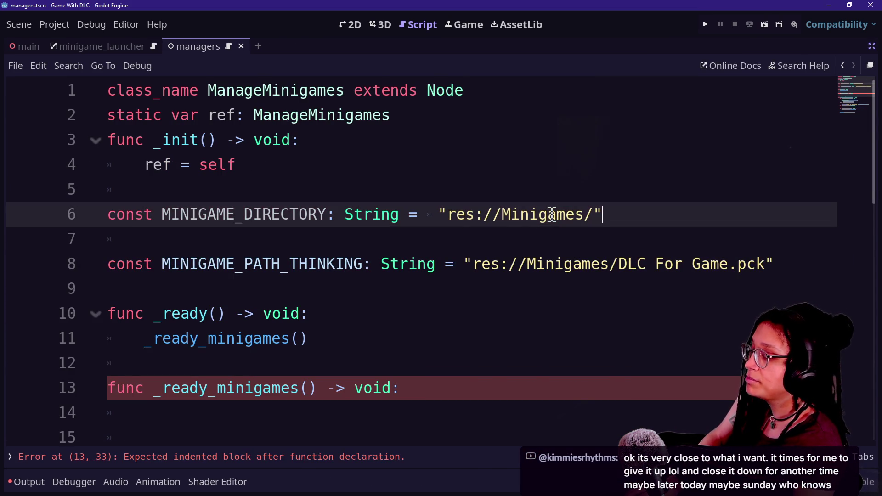
Step: Move down into the _temporary_thinking_loader code to the loaded-flag variable line
left_click(400, 313)
scroll(400, 317, "down", 2)
left_click(416, 358)
key("Down")
key("Down")
key("Down")
key("Up")
key("Up")
key("Up")
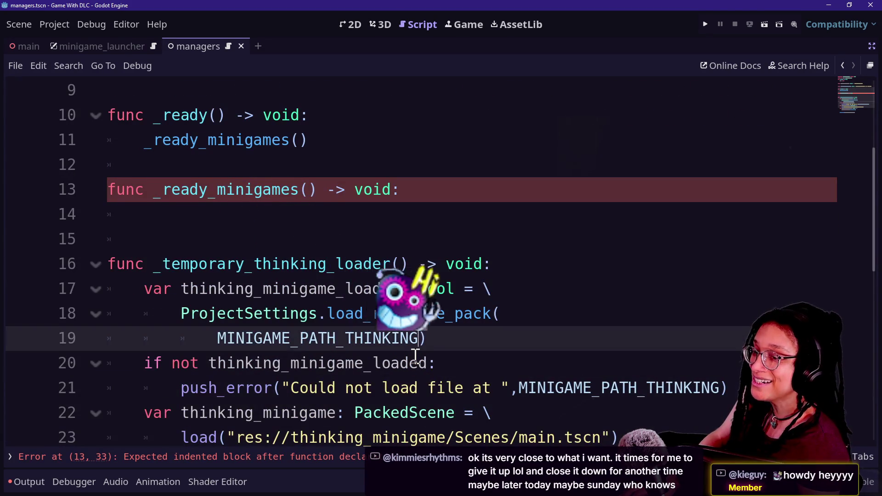
key("Up")
key("Up")
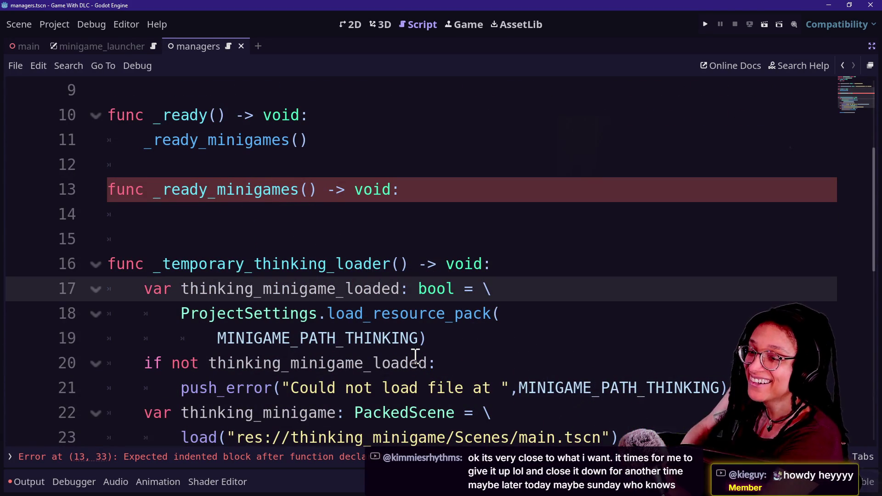
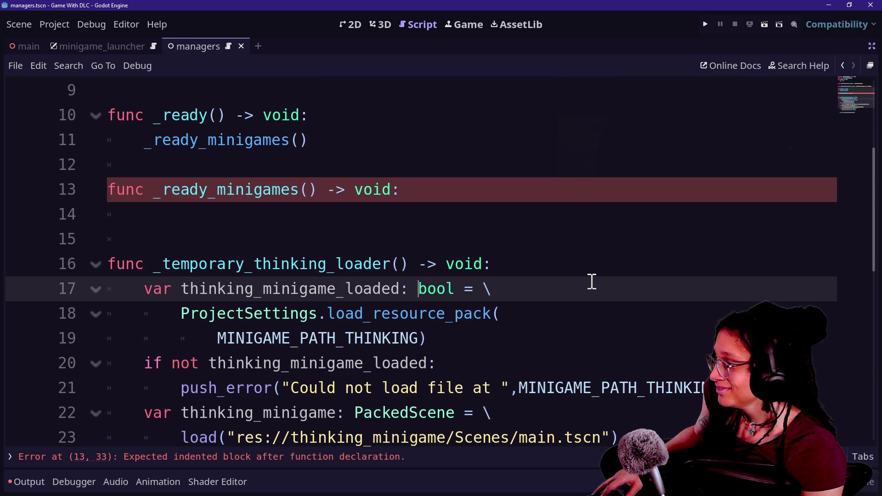
Step: Leave line 14 as an indented empty line under _ready_minigames and bring the side docks back
left_click(521, 212)
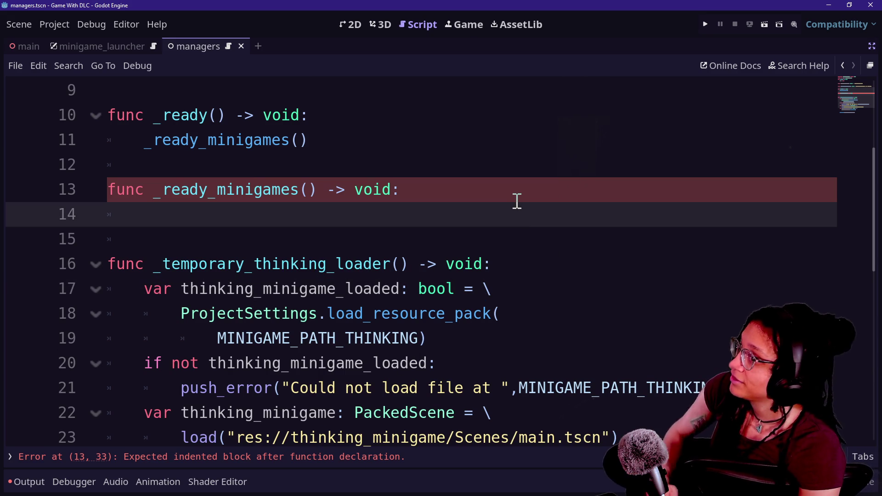
key("BackSpace")
key("Tab")
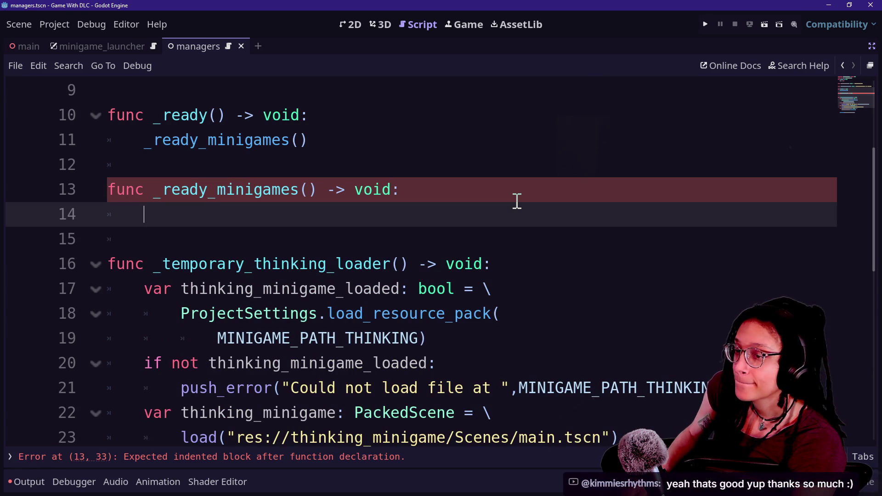
type("g")
key("BackSpace")
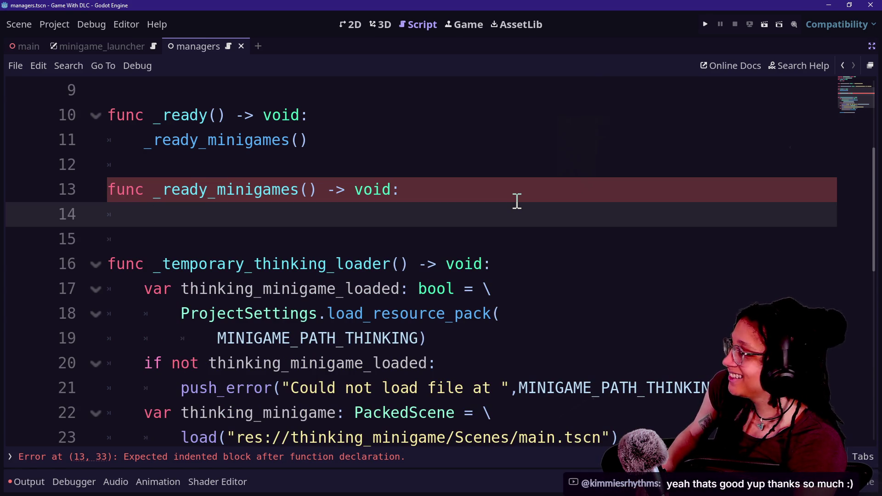
key("Tab")
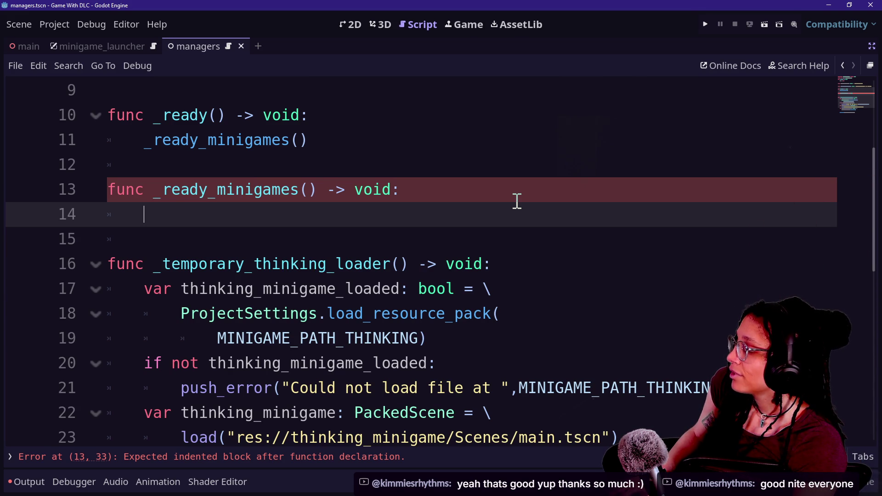
key("ctrl+shift+F11")
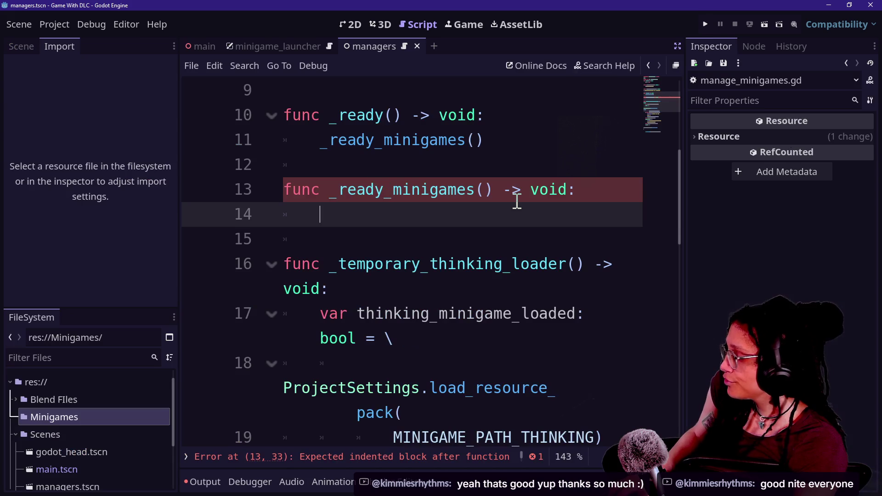
Step: Clear the trial 'for' and 'gzzzz' text from line 14, undoing the extra blank line
type("for")
key("BackSpace")
key("BackSpace")
key("BackSpace")
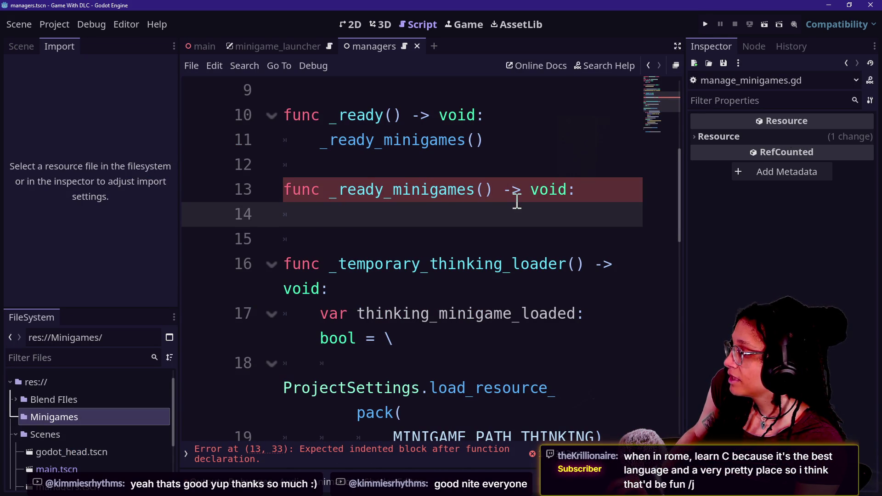
type("for")
key("BackSpace")
key("BackSpace")
key("BackSpace")
type("f")
key("BackSpace")
key("BackSpace")
key("BackSpace")
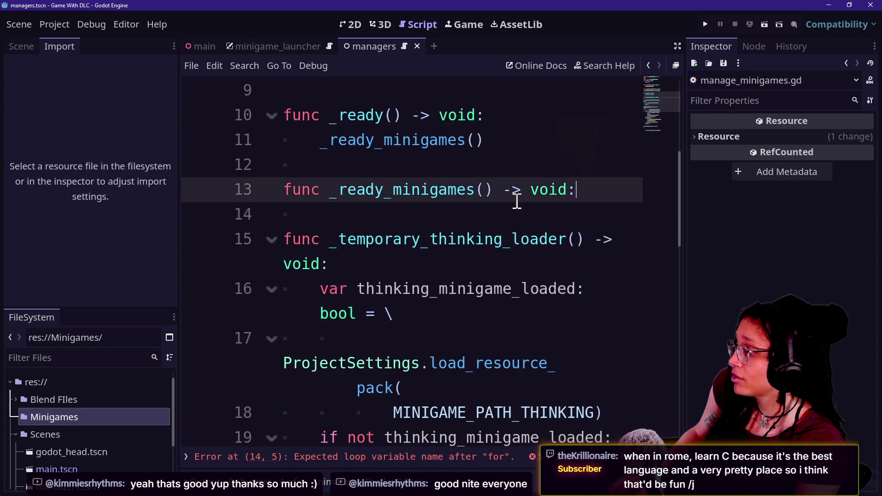
key("Return")
type("gzzzz")
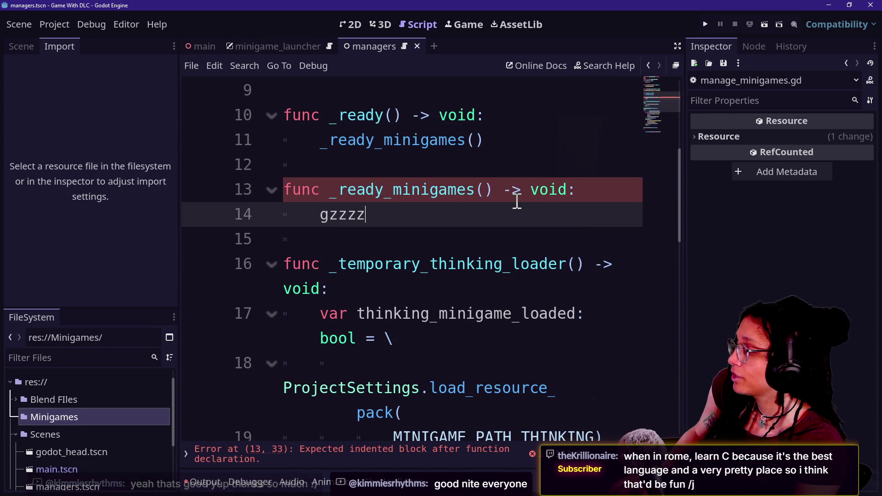
key("BackSpace")
key("BackSpace")
key("BackSpace")
key("BackSpace")
key("BackSpace")
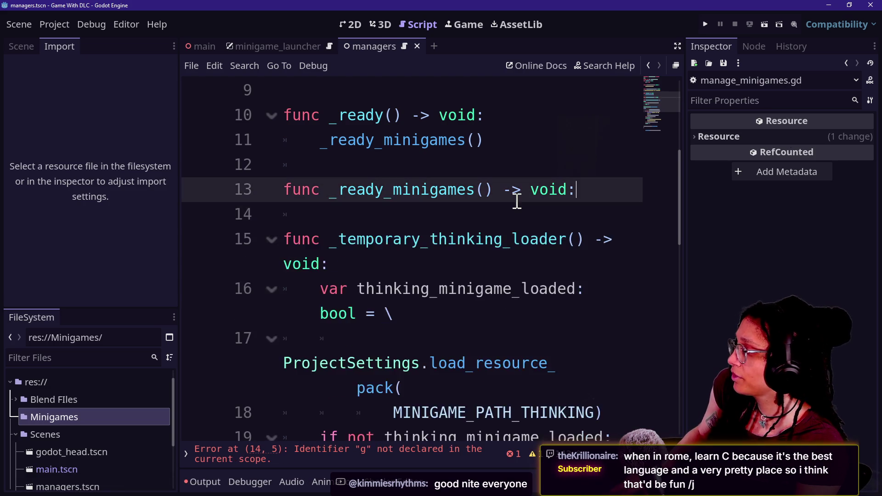
key("Return")
scroll(517, 201, "up", 2)
key("ctrl+z")
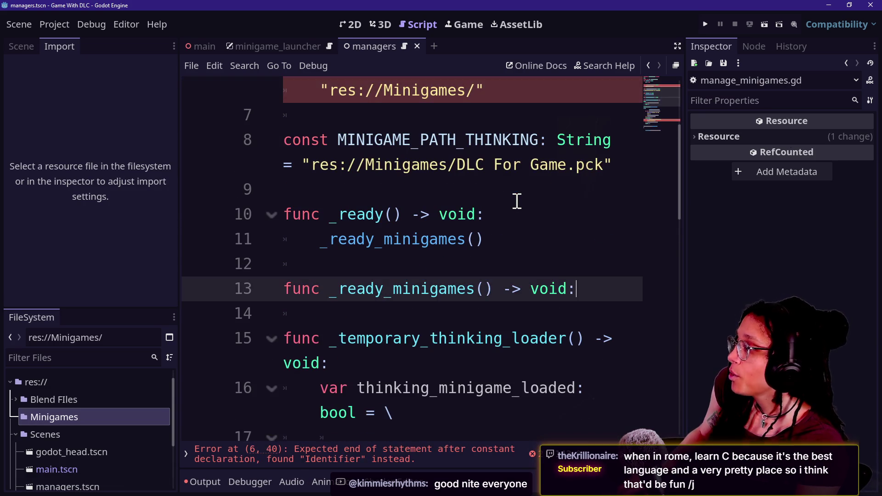
Step: Add an indented 'pass' under _ready_minigames, save the script, and switch to the browser
key("Return")
type("pass")
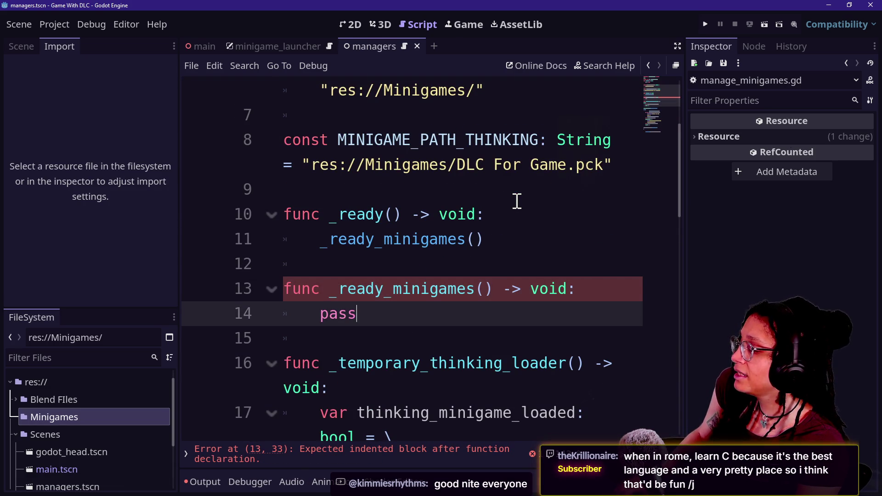
key("ctrl+s")
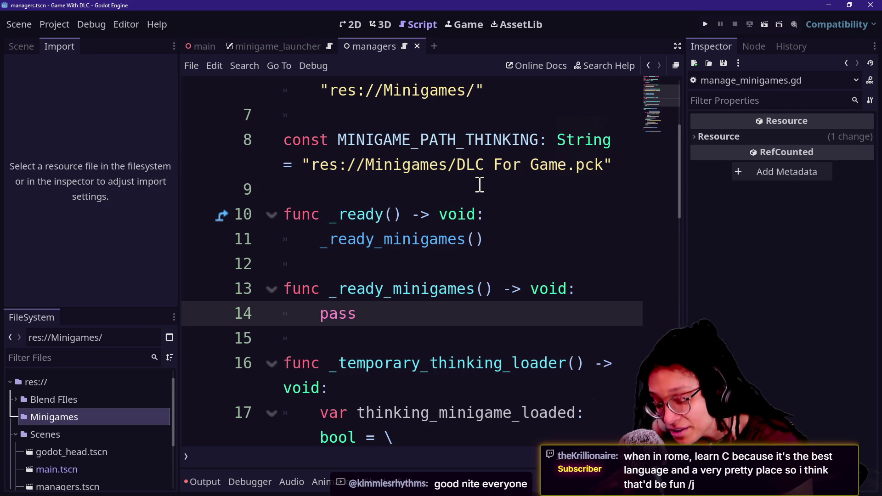
key("alt+Tab")
key("alt+Tab")
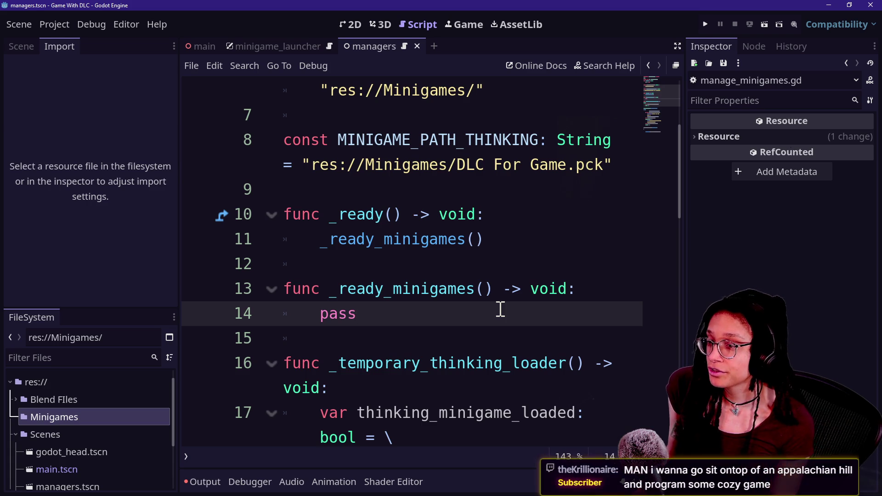
key("alt+Tab")
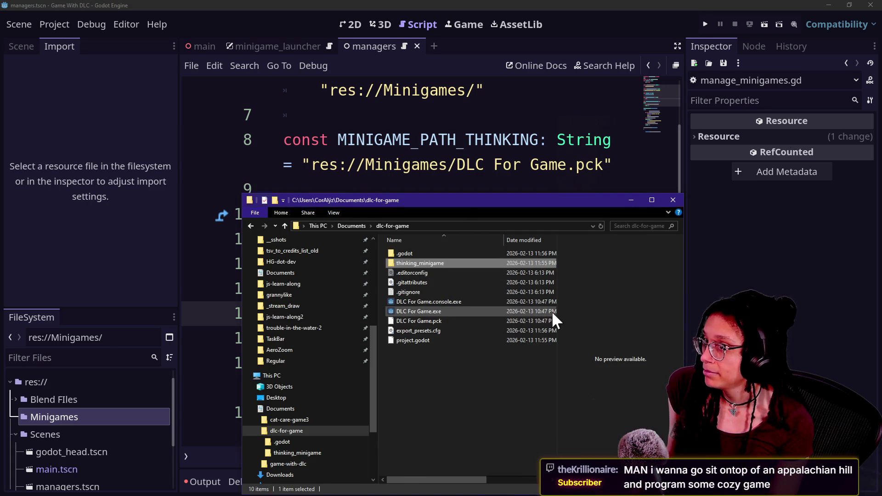
key("alt+Tab")
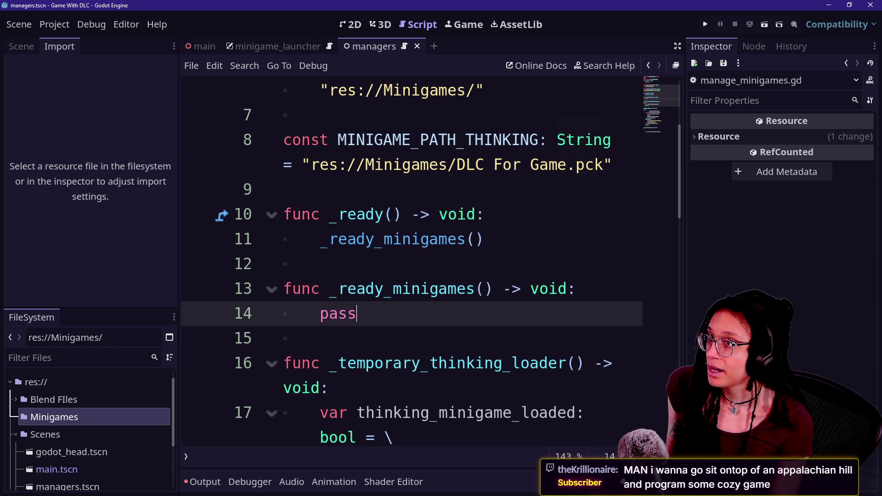